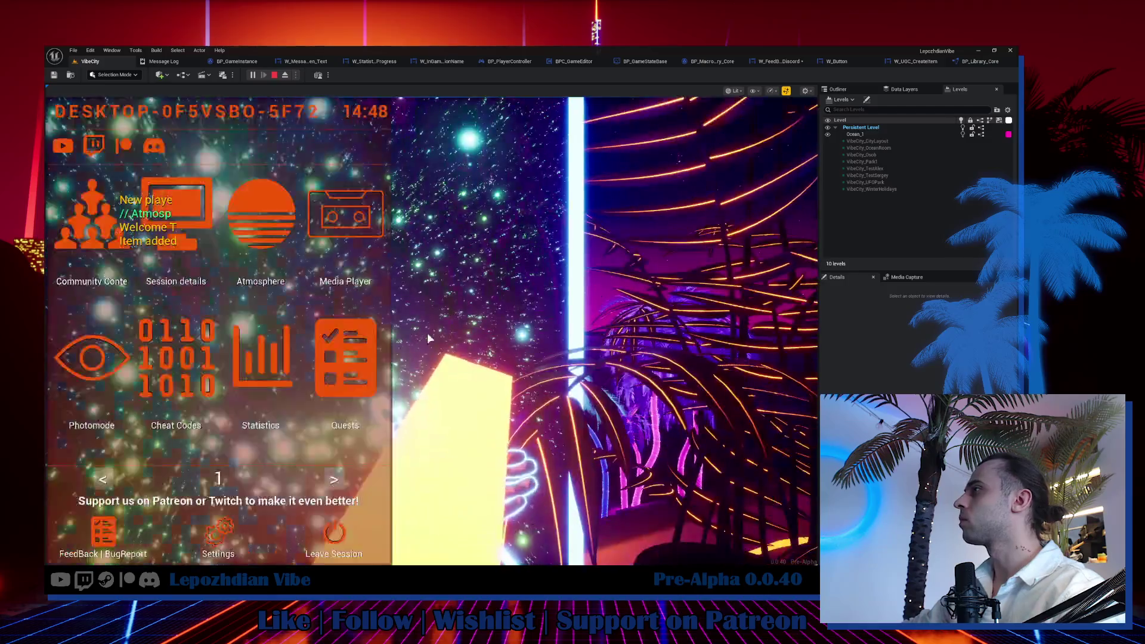
# Send test feedback from the in-game form and step past the file-save node with F10.
pyautogui.click(330, 473)
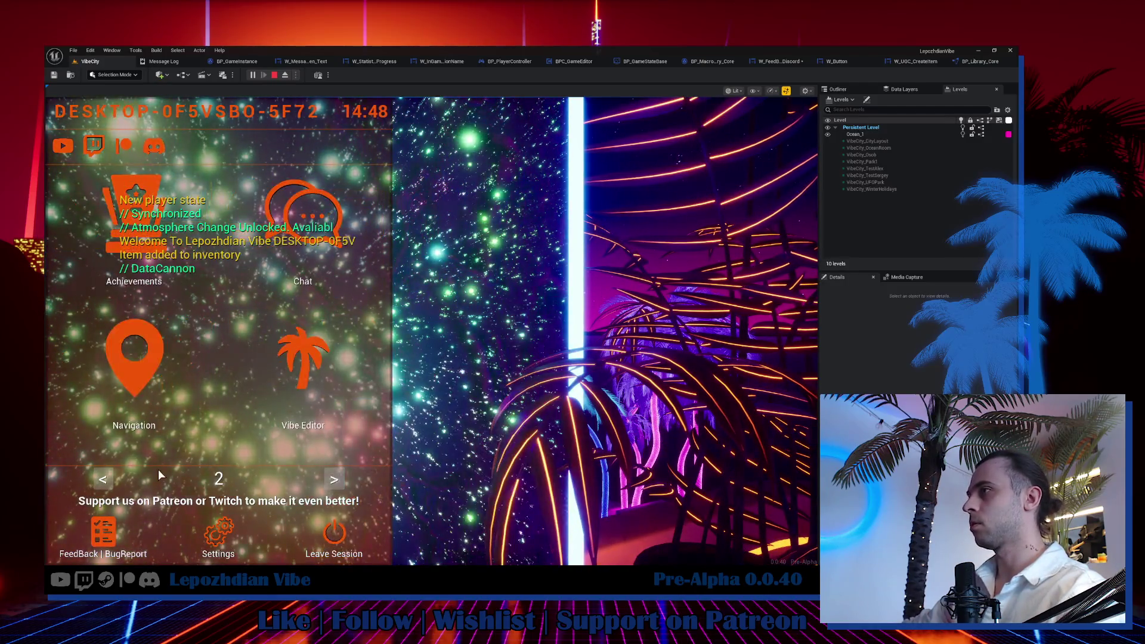
pyautogui.click(103, 532)
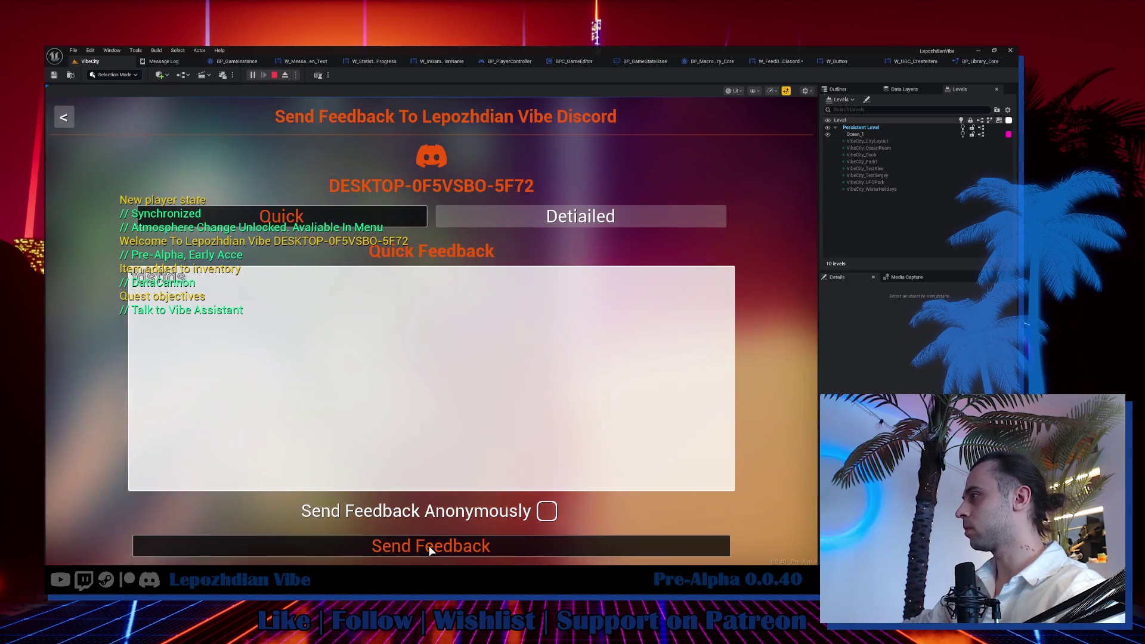
pyautogui.click(430, 546)
pyautogui.moveTo(589, 291)
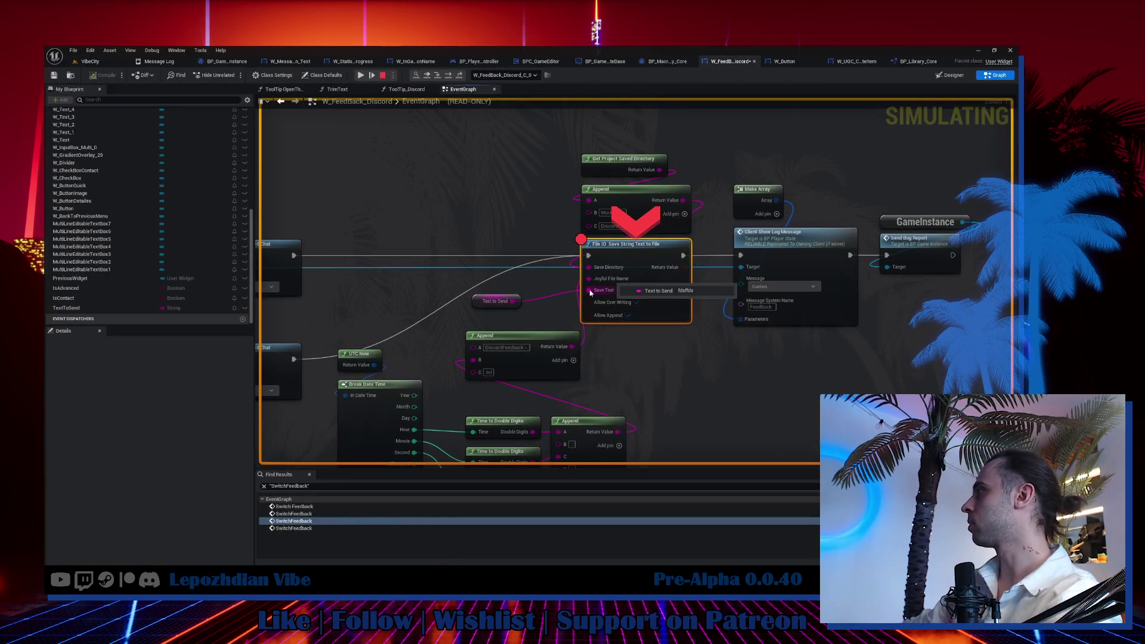
pyautogui.press('F10')
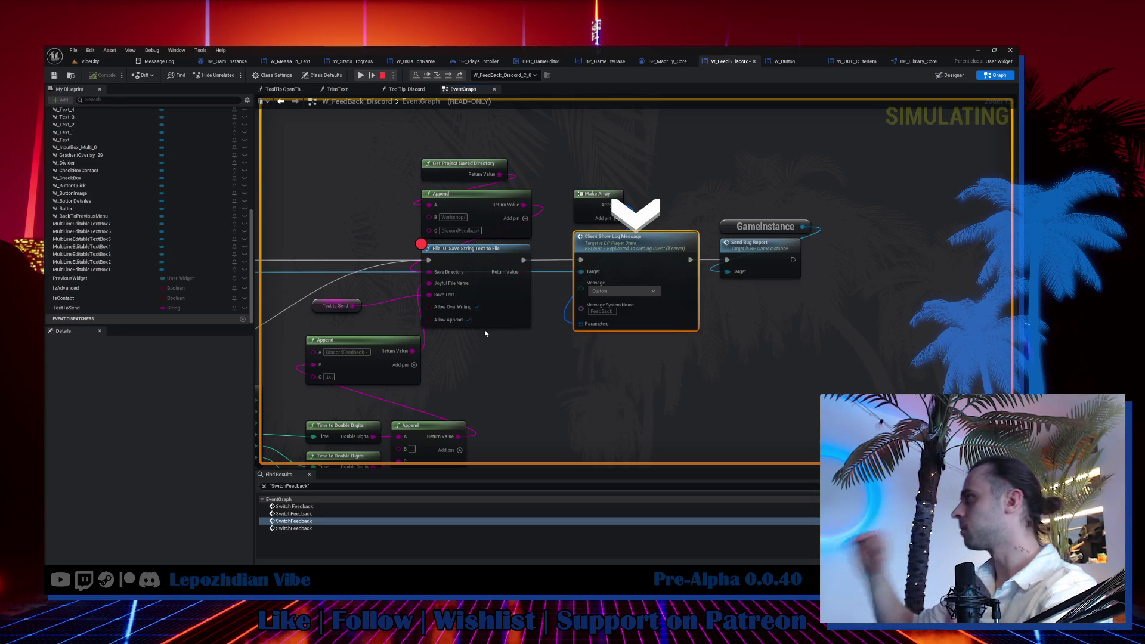
pyautogui.moveTo(431, 283)
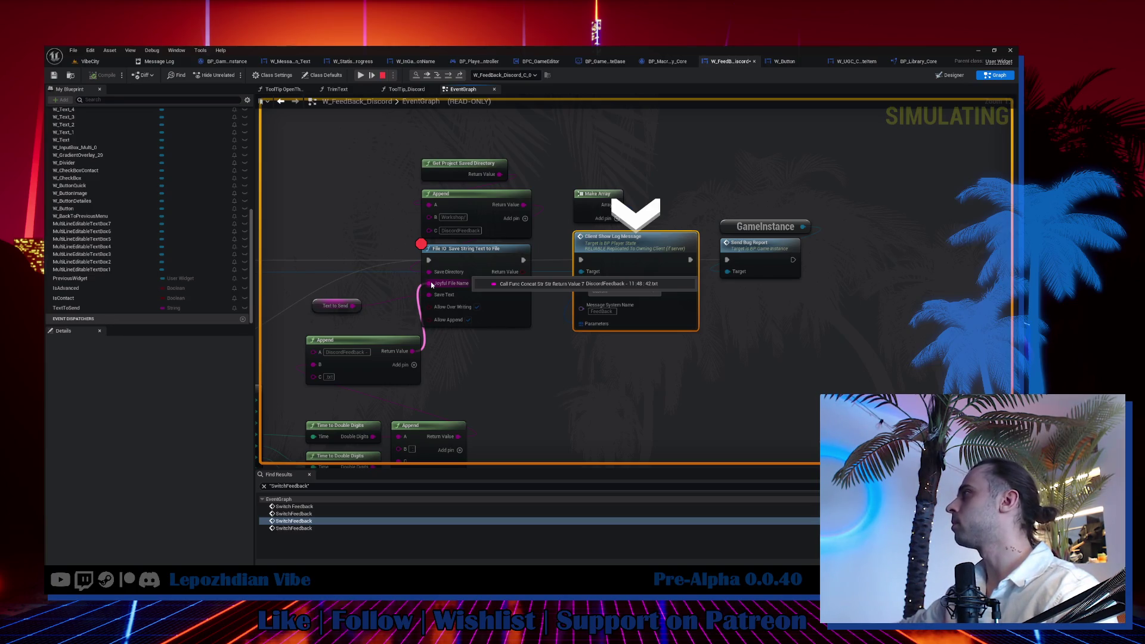
# End the play session, close the empty DiscordFeedback folder and return to the W_FeedBack_Discord graph.
pyautogui.press('Escape')
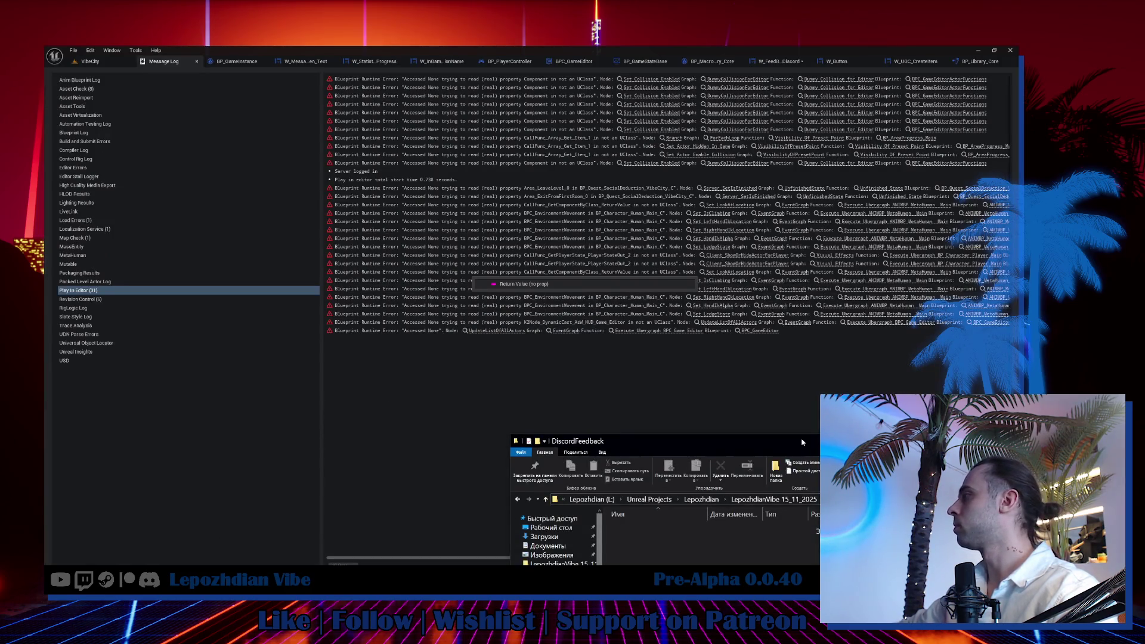
pyautogui.moveTo(802, 441); pyautogui.dragTo(737, 283)
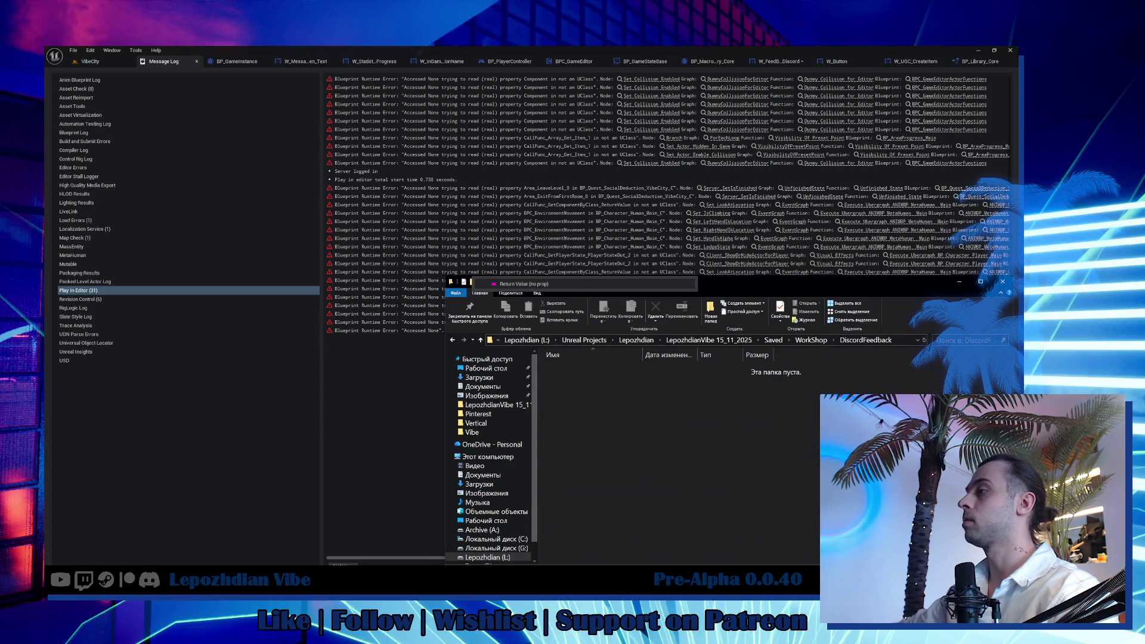
pyautogui.hotkey('alt', 'F4')
pyautogui.click(778, 61)
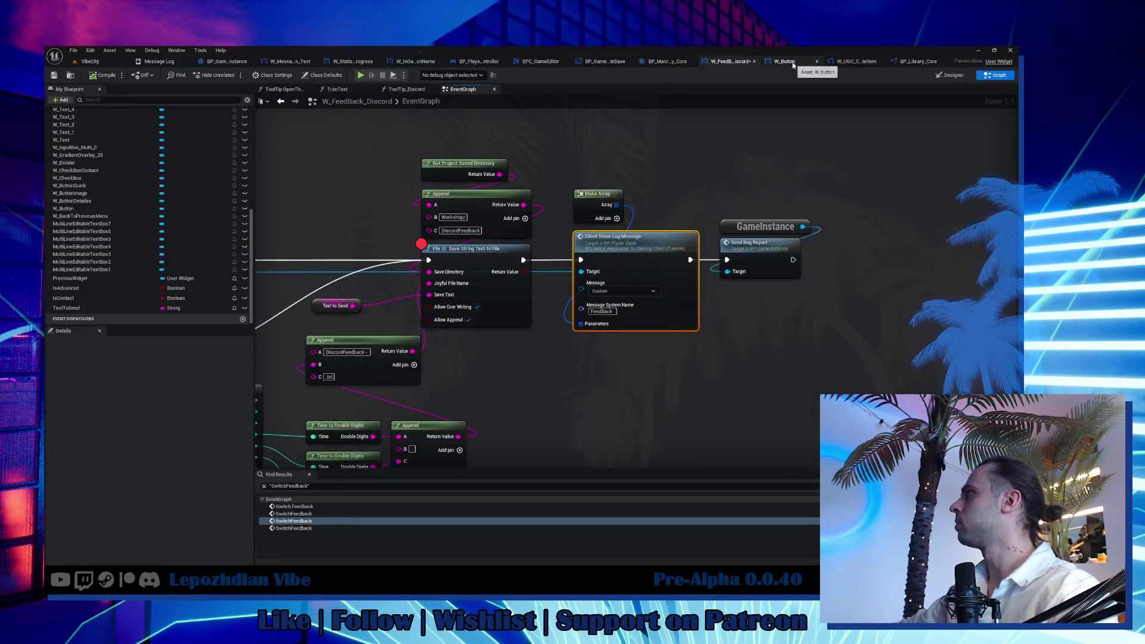
# Trim the file-name Append to DiscordFeedback plus .txt, compile, and switch to VibeCity.
pyautogui.moveTo(568, 405); pyautogui.dragTo(723, 361)
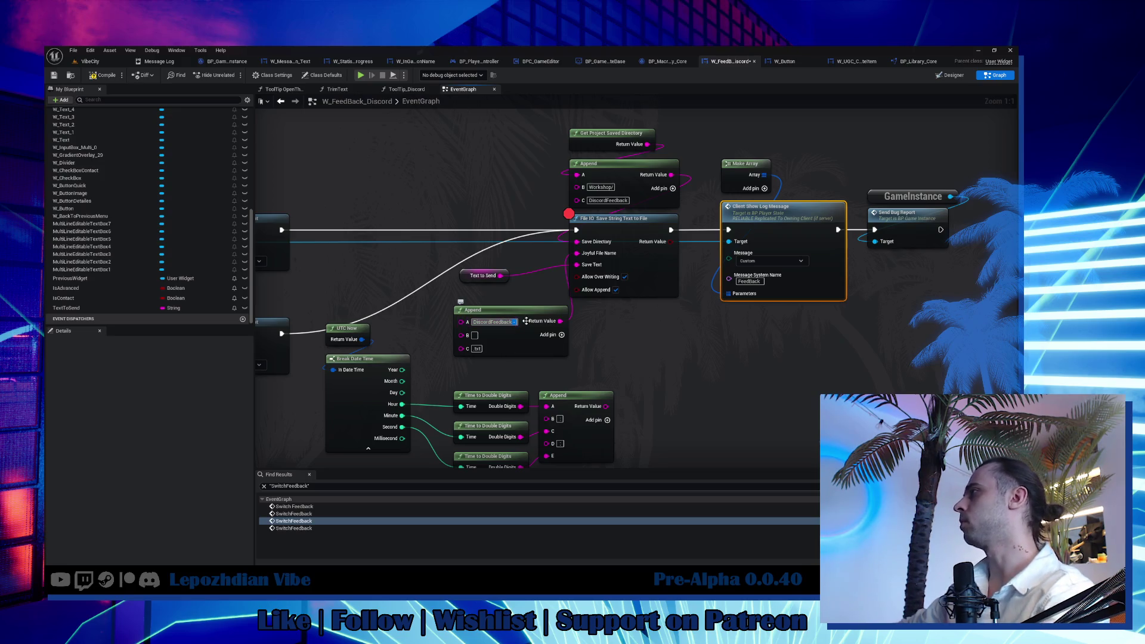
pyautogui.click(462, 338)
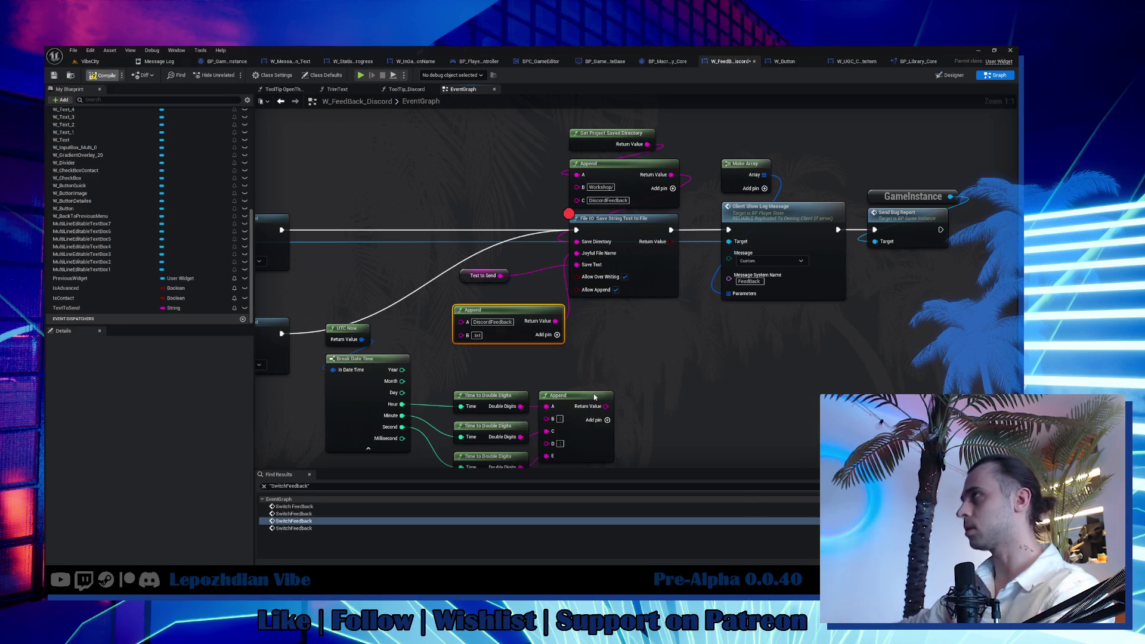
pyautogui.click(100, 74)
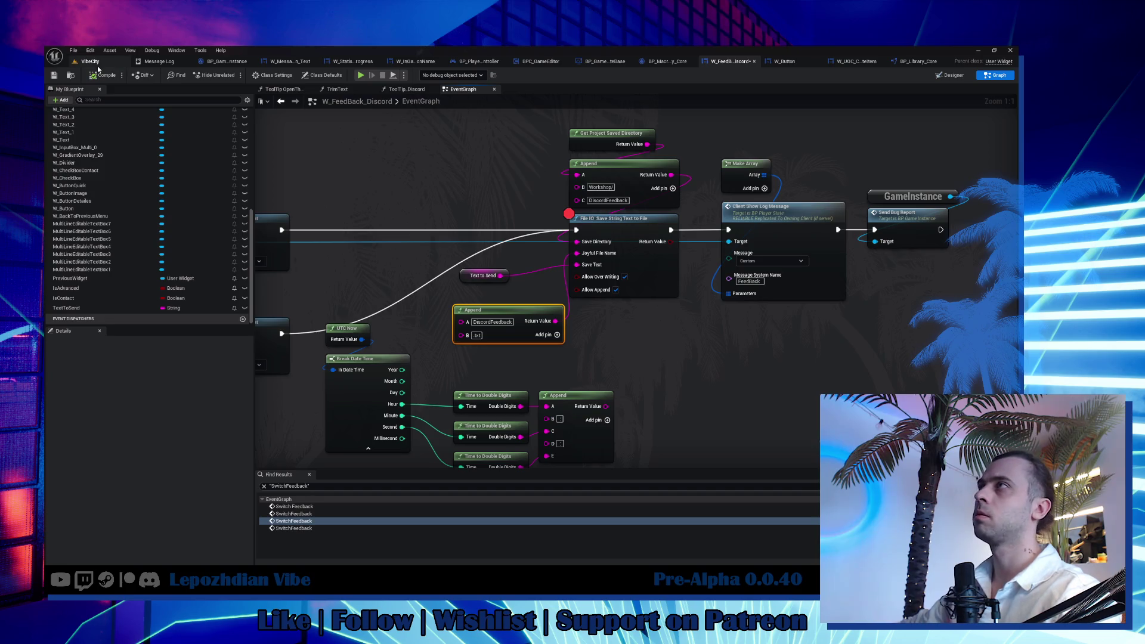
pyautogui.click(98, 62)
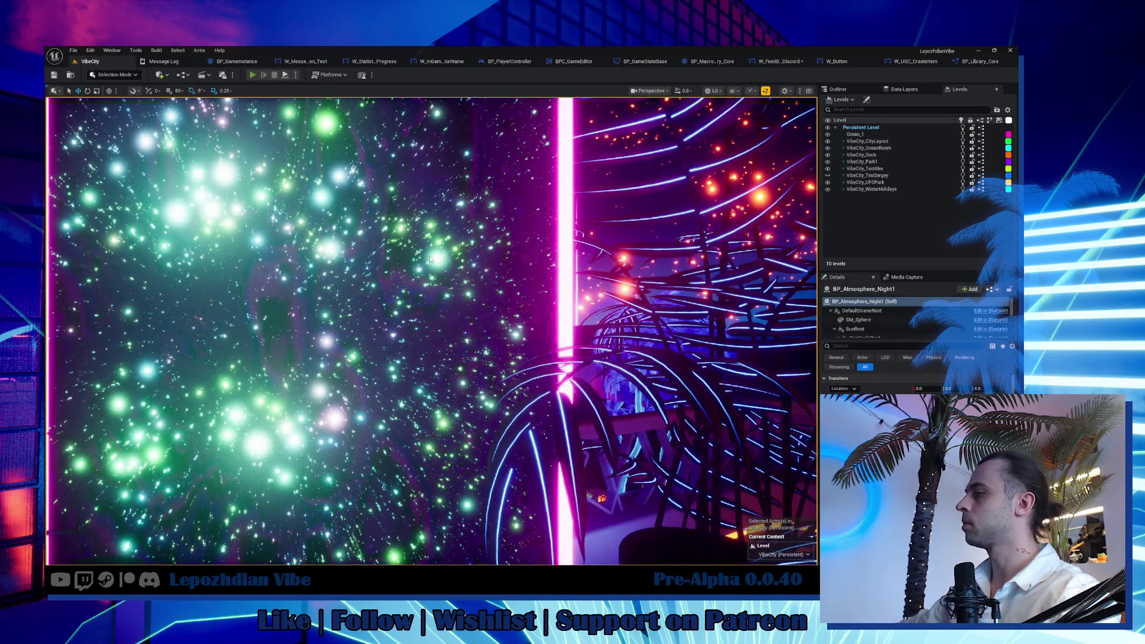
# Play, send test feedback, confirm the file-save Return Value is True, and resume the game.
pyautogui.hotkey('alt', 'p')
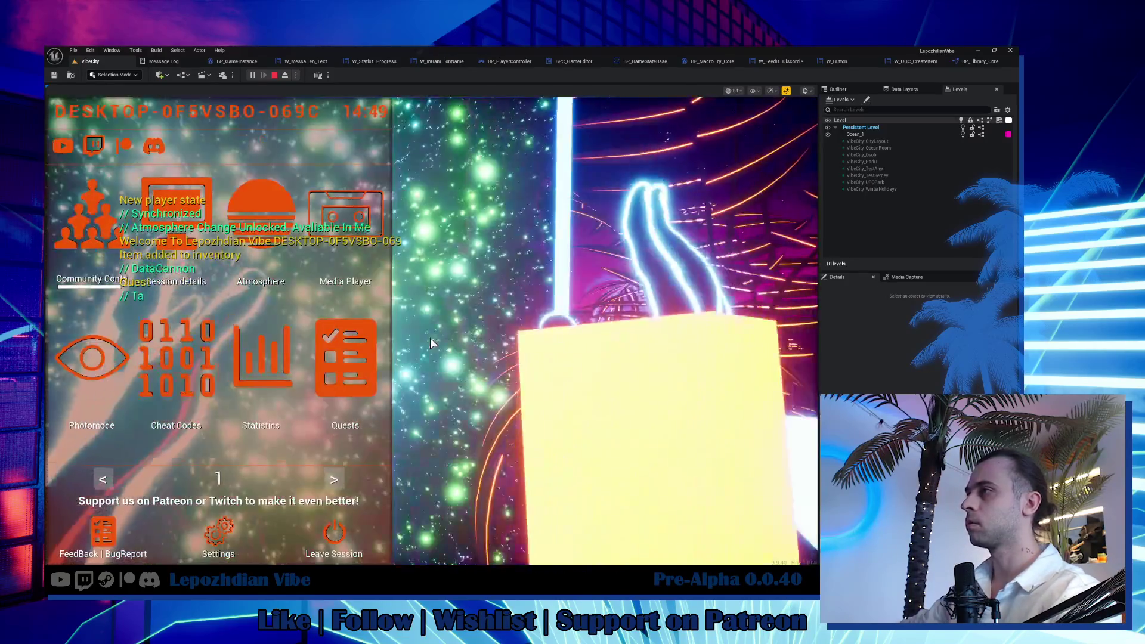
pyautogui.click(101, 533)
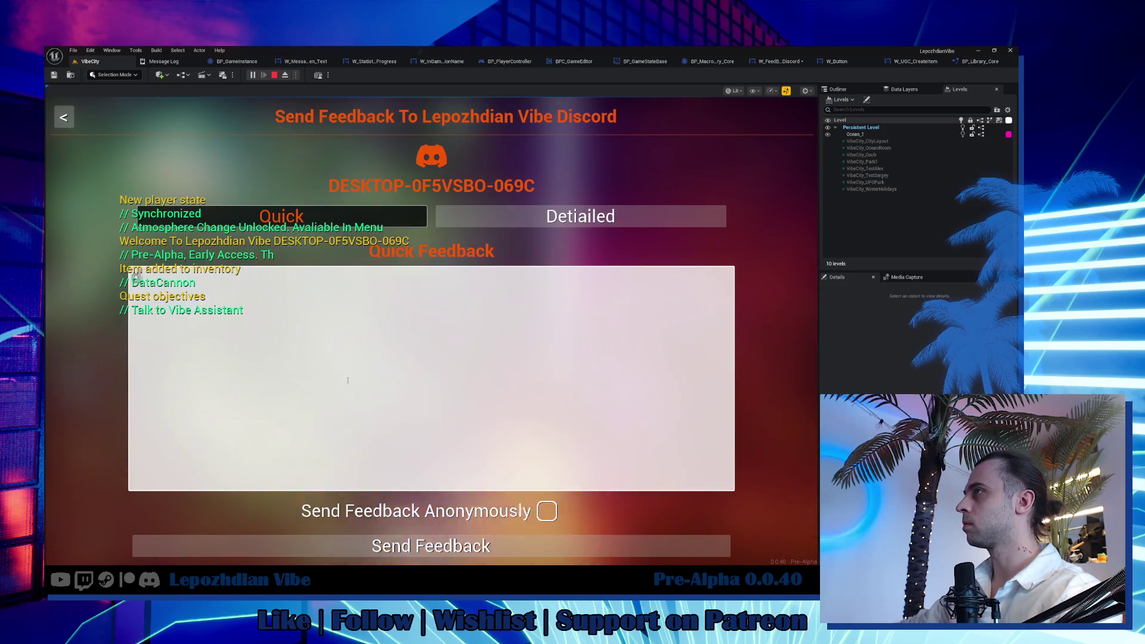
pyautogui.click(430, 546)
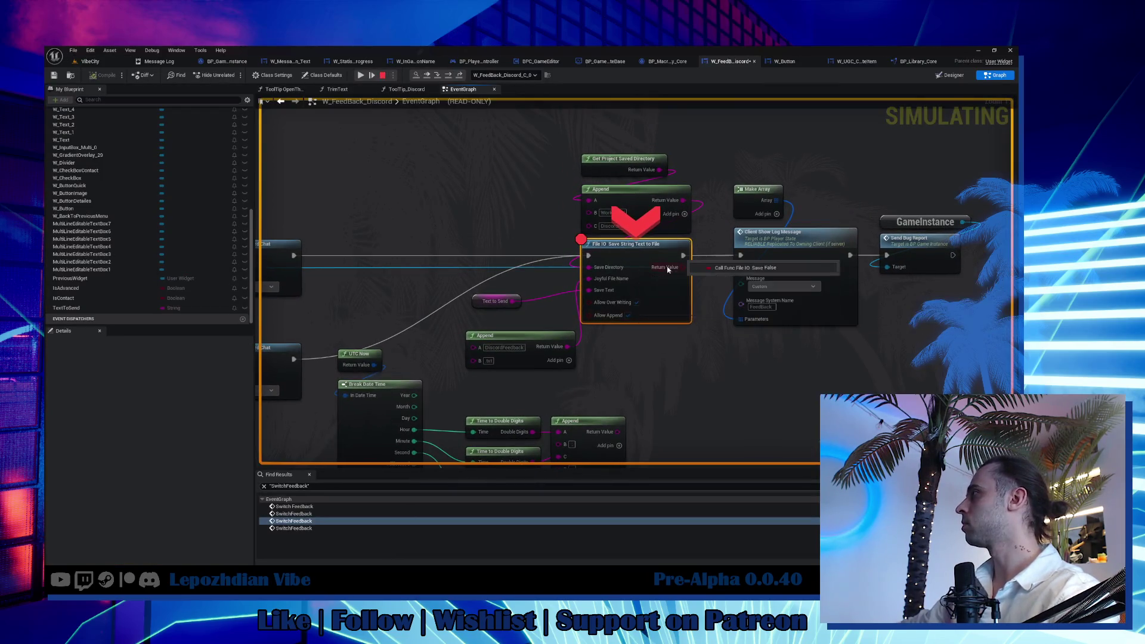
pyautogui.press('F10')
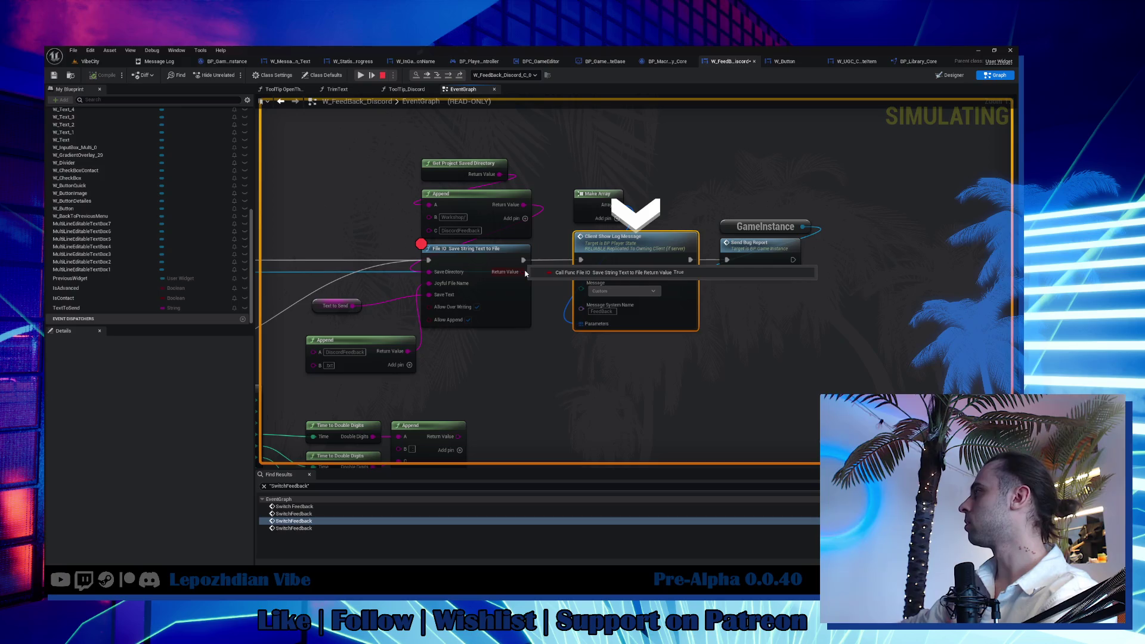
pyautogui.moveTo(526, 272); pyautogui.dragTo(567, 354)
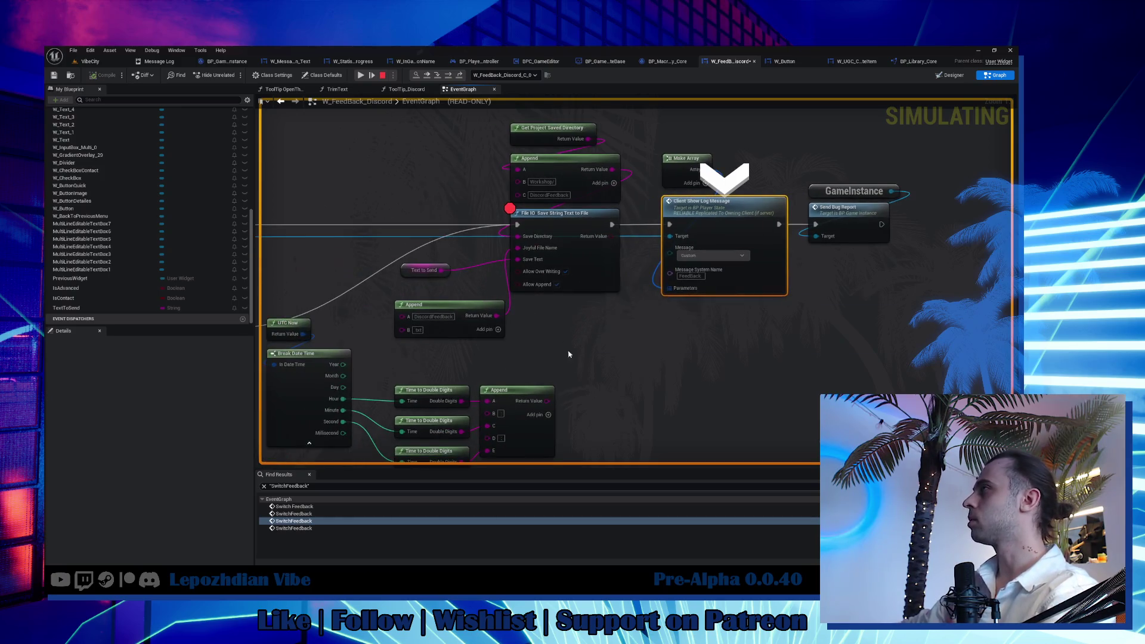
pyautogui.click(361, 75)
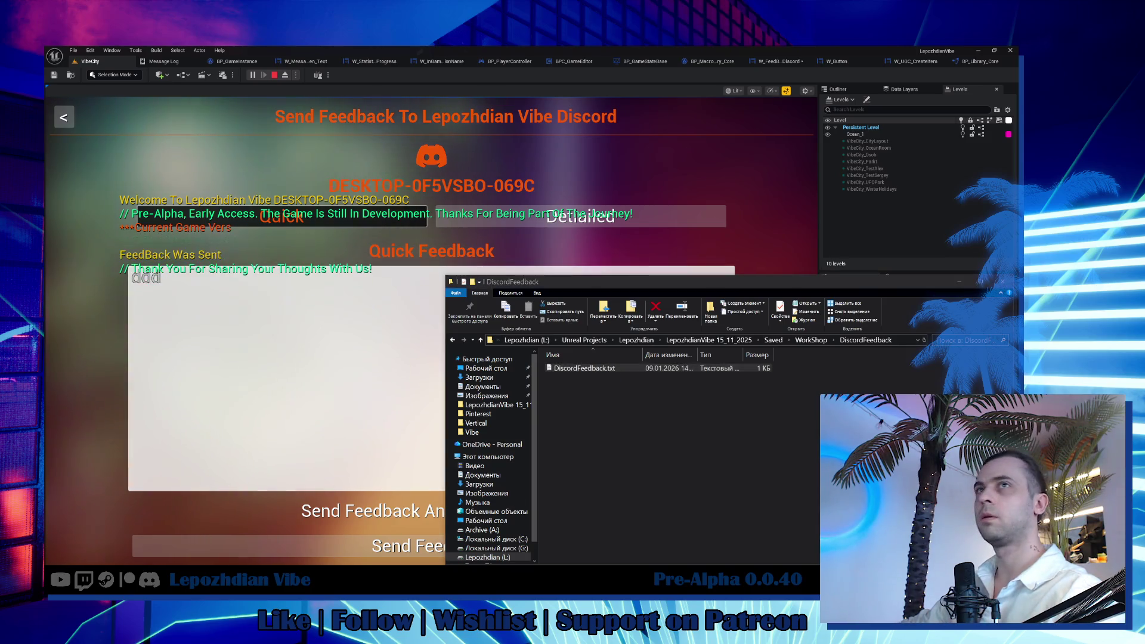
# Review and close DiscordFeedback.txt in Notepad, stop play, and return to the W_FeedBack_Discord graph.
pyautogui.moveTo(658, 199); pyautogui.dragTo(724, 254)
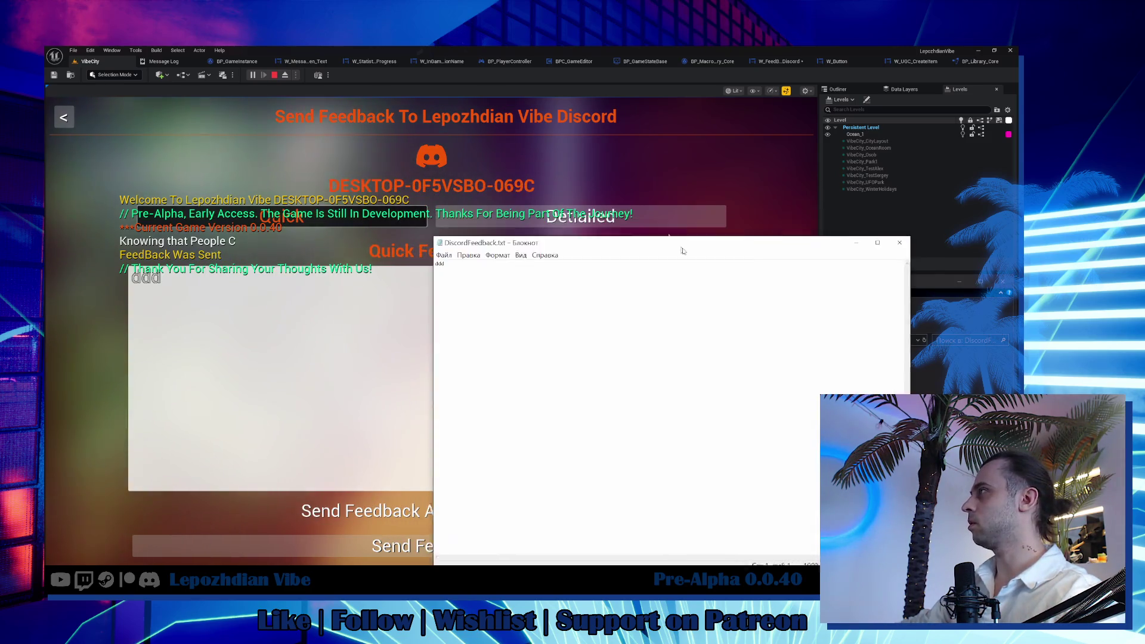
pyautogui.click(906, 246)
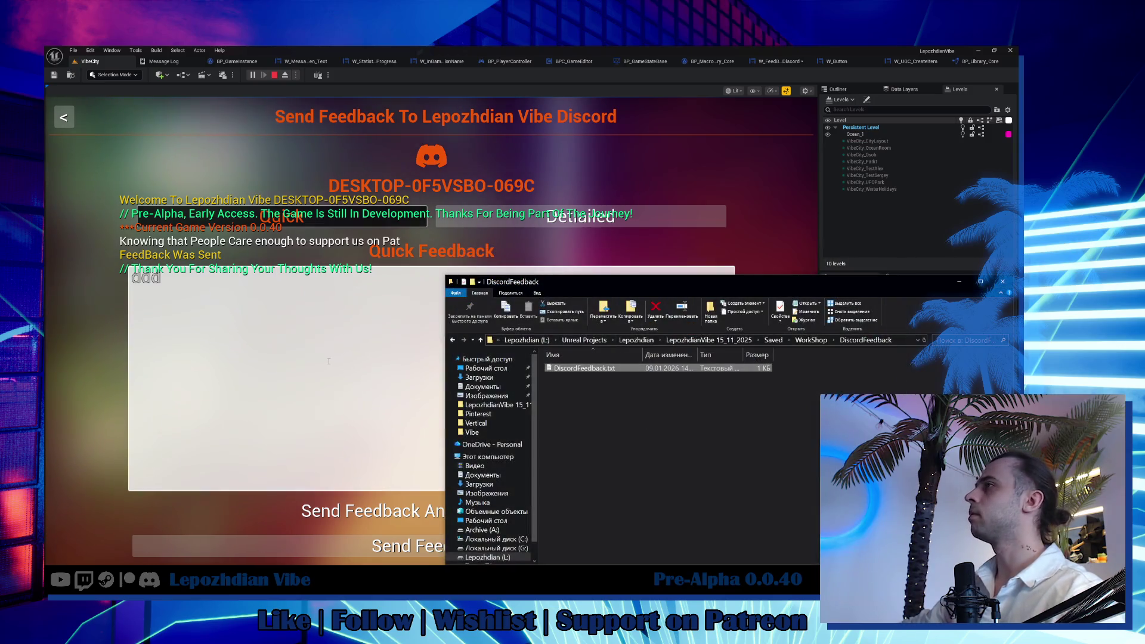
pyautogui.click(328, 361)
pyautogui.press('Escape')
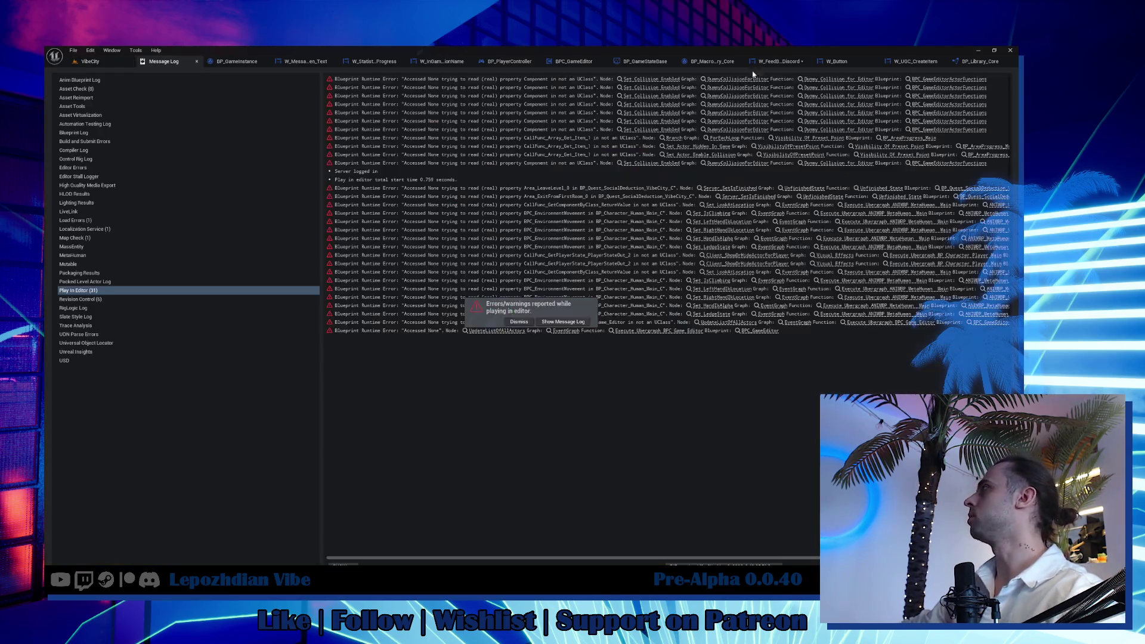
pyautogui.click(752, 61)
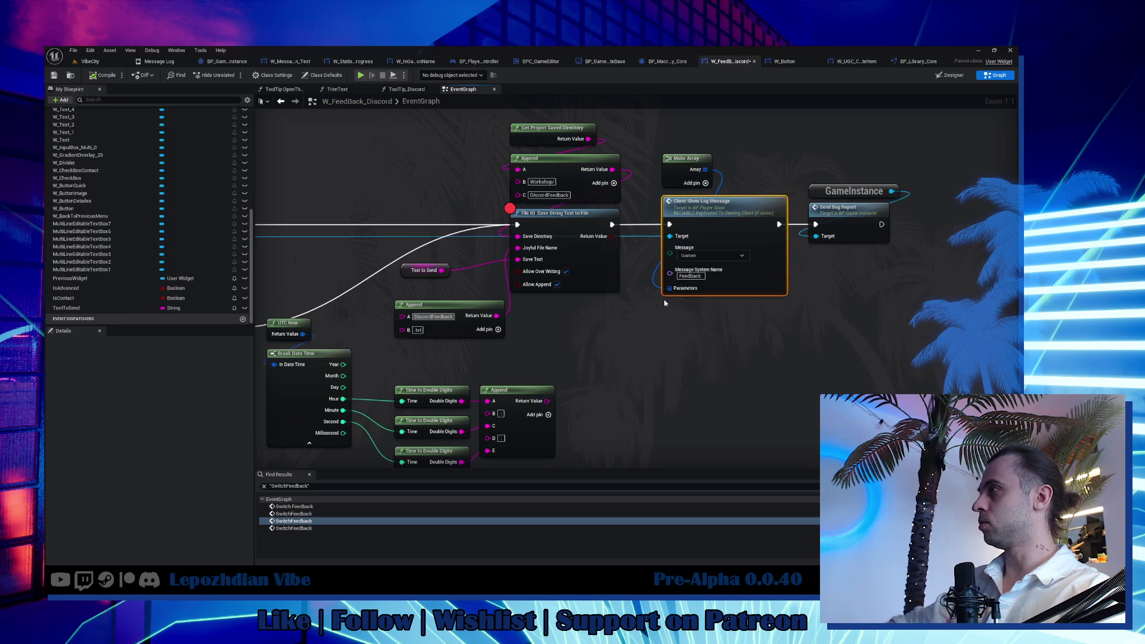
# Move the file-name Append right, undo its accidental deletion, and add a middle text input.
pyautogui.click(498, 331)
pyautogui.moveTo(462, 330); pyautogui.dragTo(692, 361)
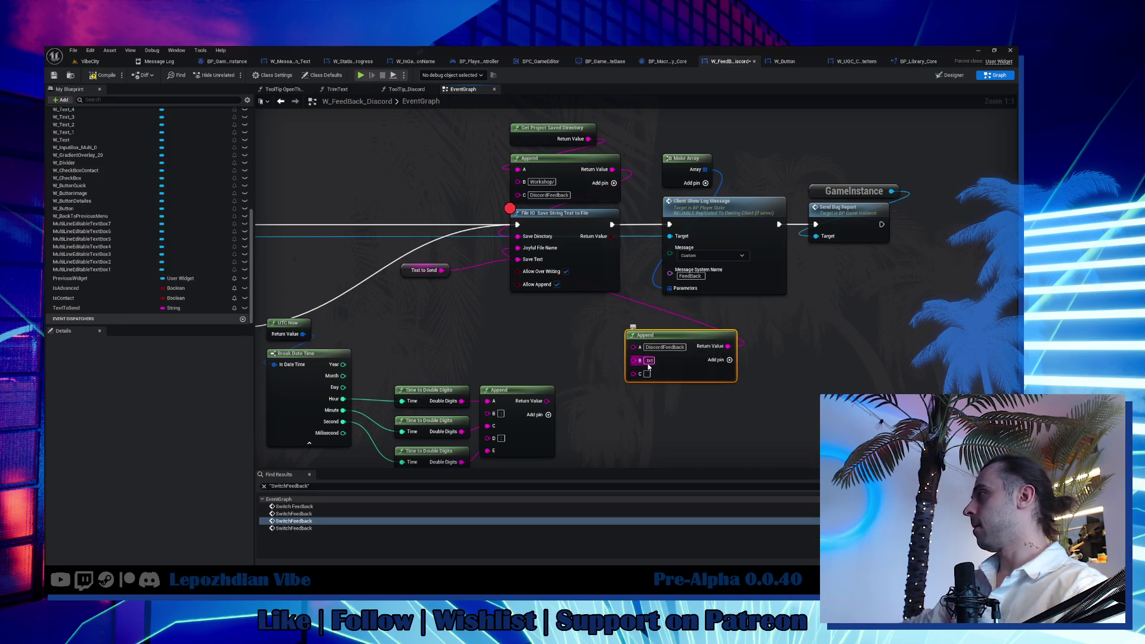
pyautogui.press('Delete')
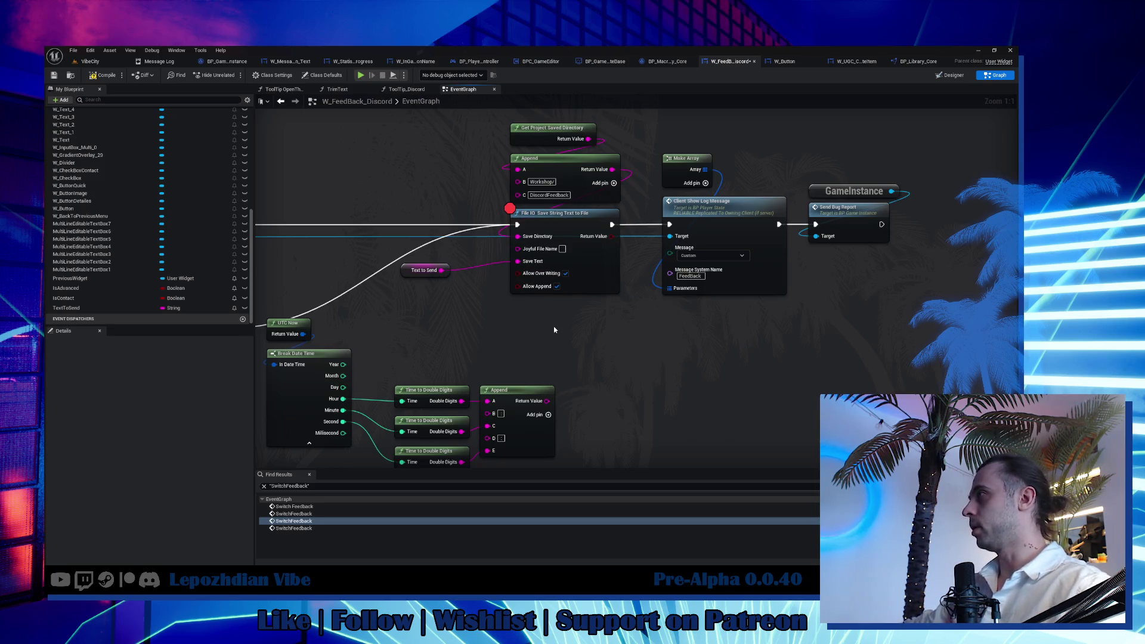
pyautogui.hotkey('ctrl', 'z')
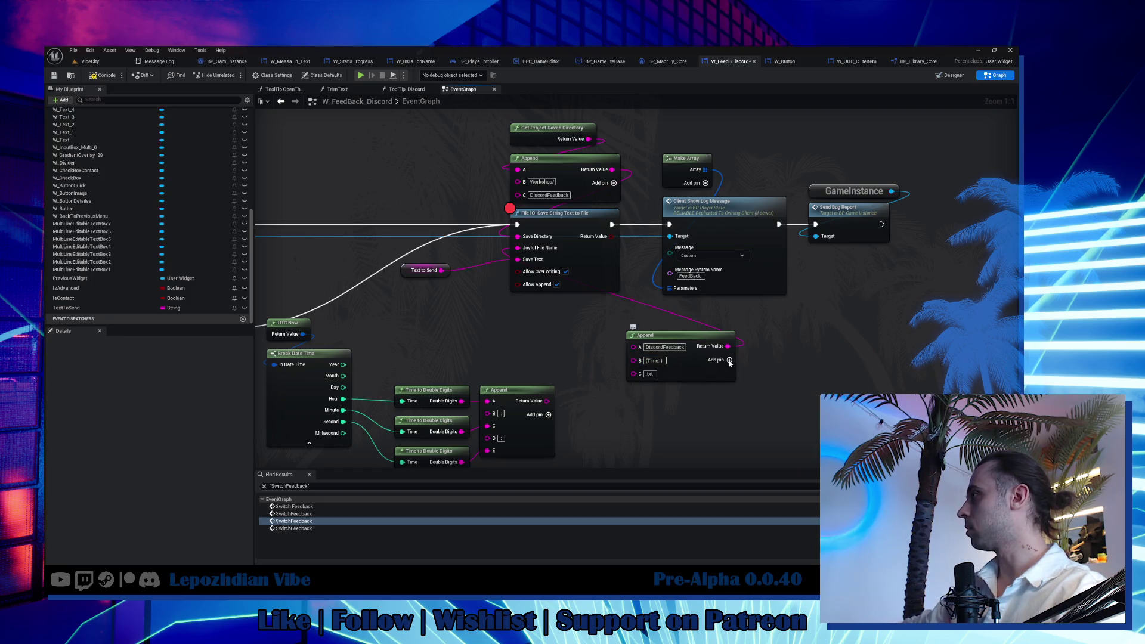
pyautogui.click(729, 360)
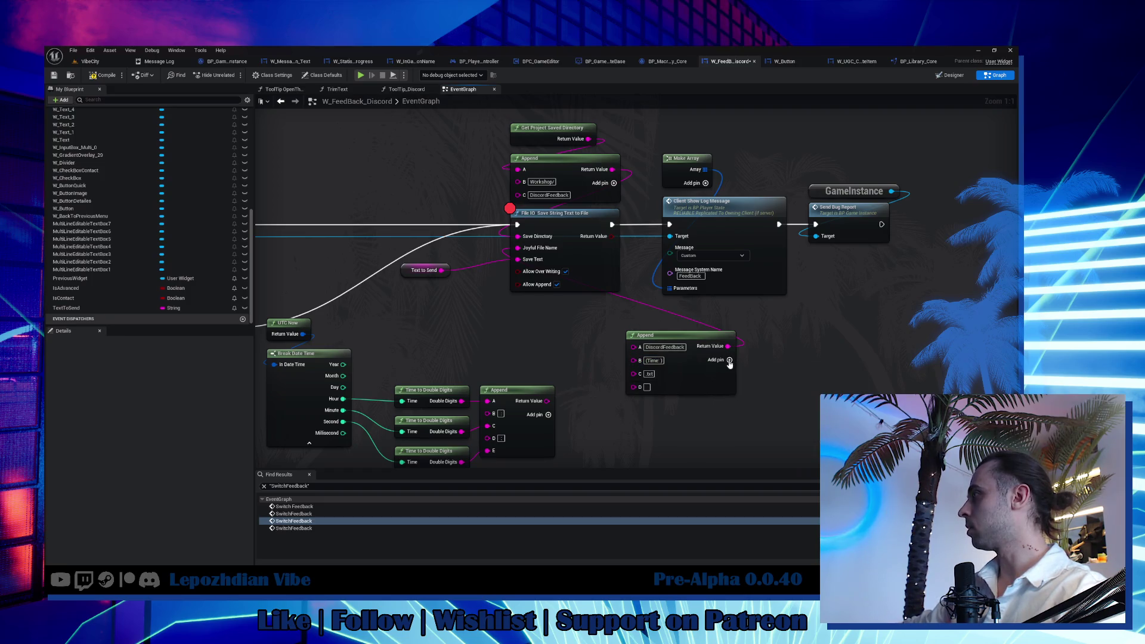
# Search the graph action list from the Append B pin, then cancel without adding a node.
pyautogui.rightClick(546, 347)
pyautogui.write('fors')
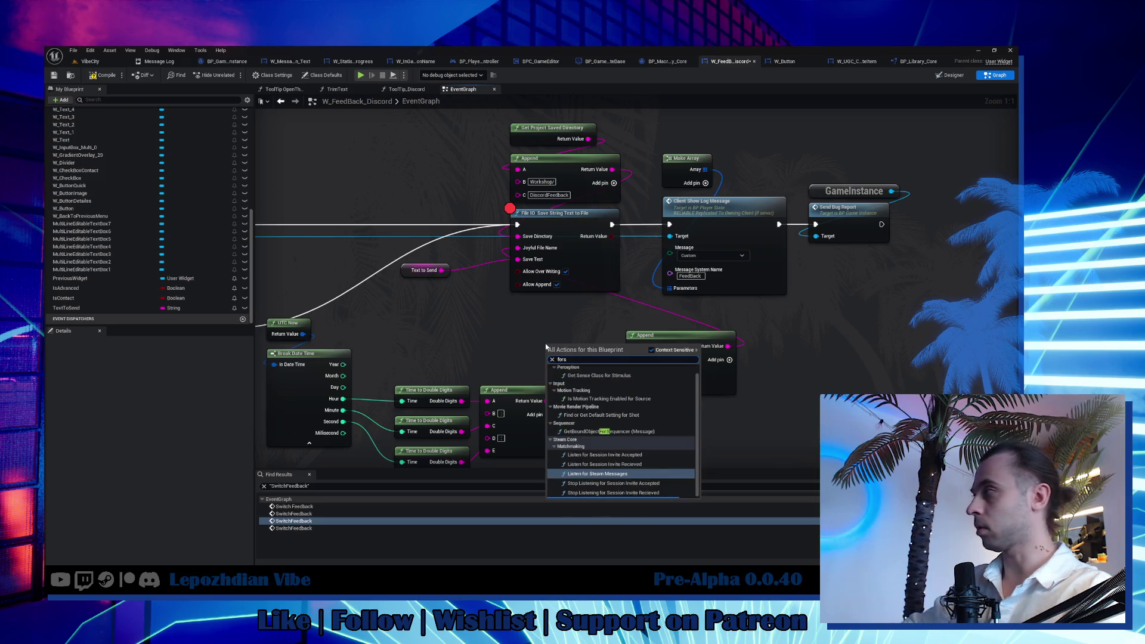
pyautogui.press('BackSpace')
pyautogui.write('am')
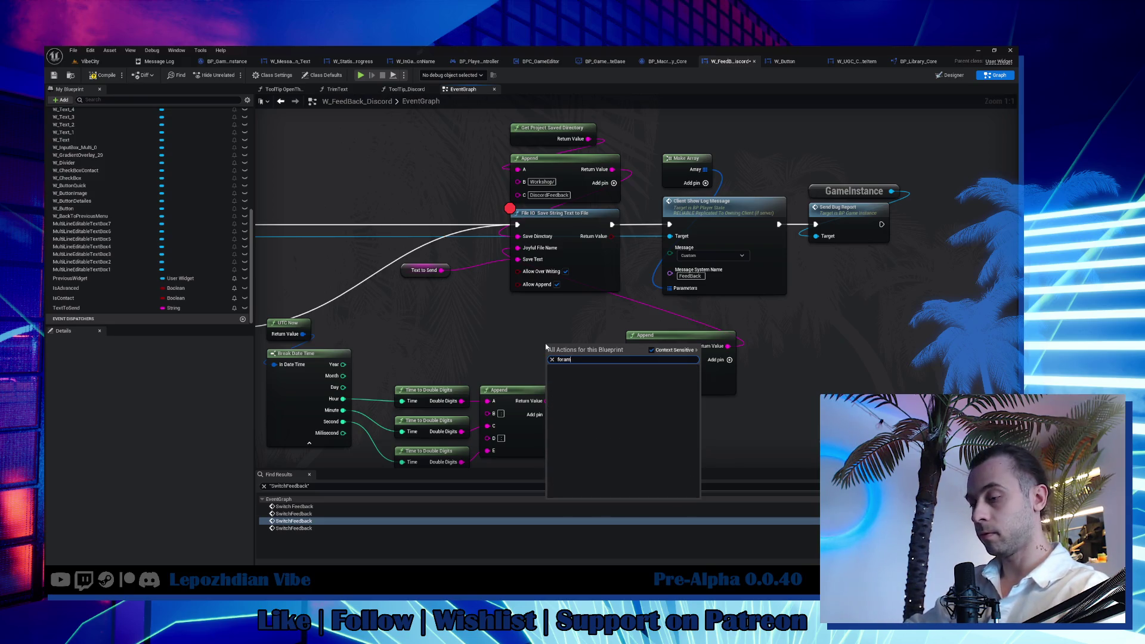
pyautogui.press('BackSpace')
pyautogui.press('BackSpace')
pyautogui.write('mat t')
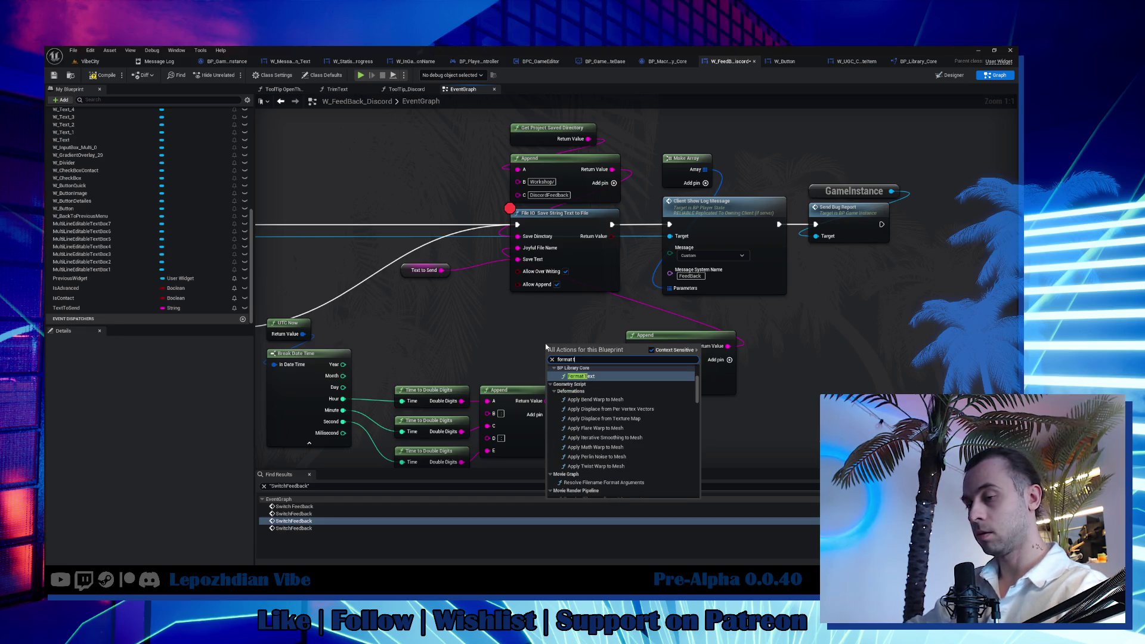
pyautogui.write('ext')
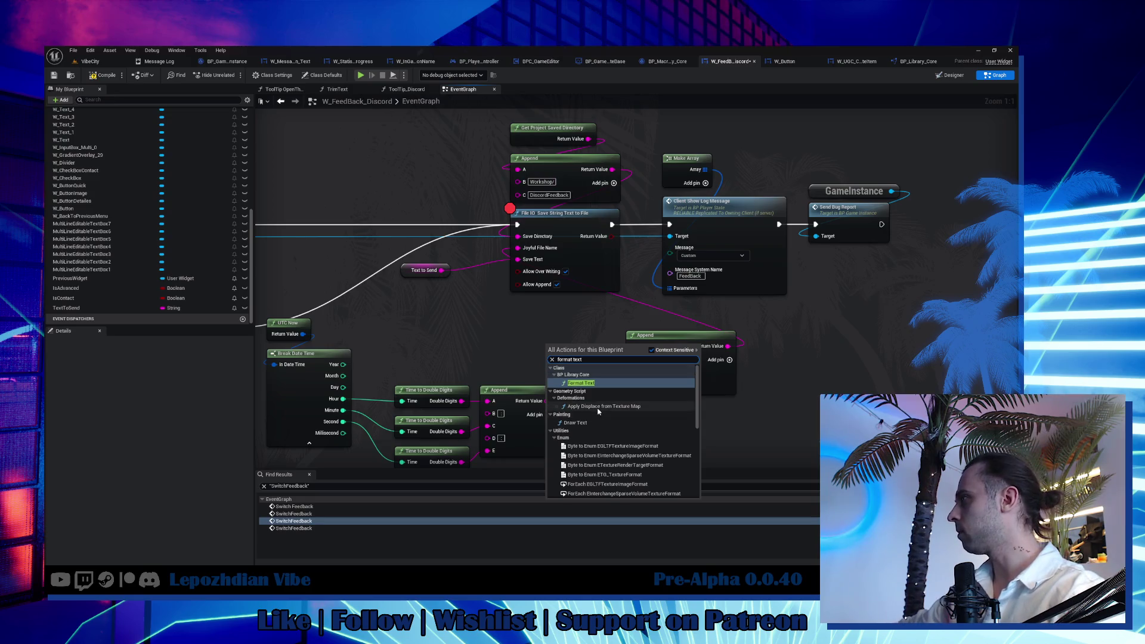
pyautogui.scroll(-3, 598, 411)
pyautogui.press('Escape')
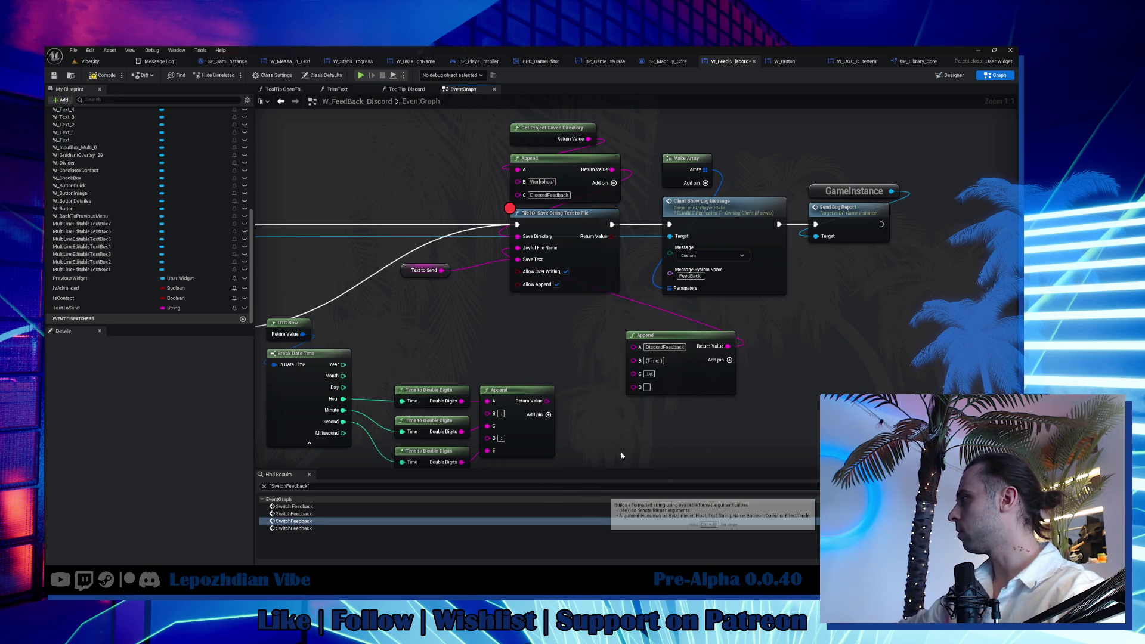
# Feed a new Format Text result into the Append's middle input and remove its unused fourth pin.
pyautogui.moveTo(632, 360); pyautogui.dragTo(614, 360)
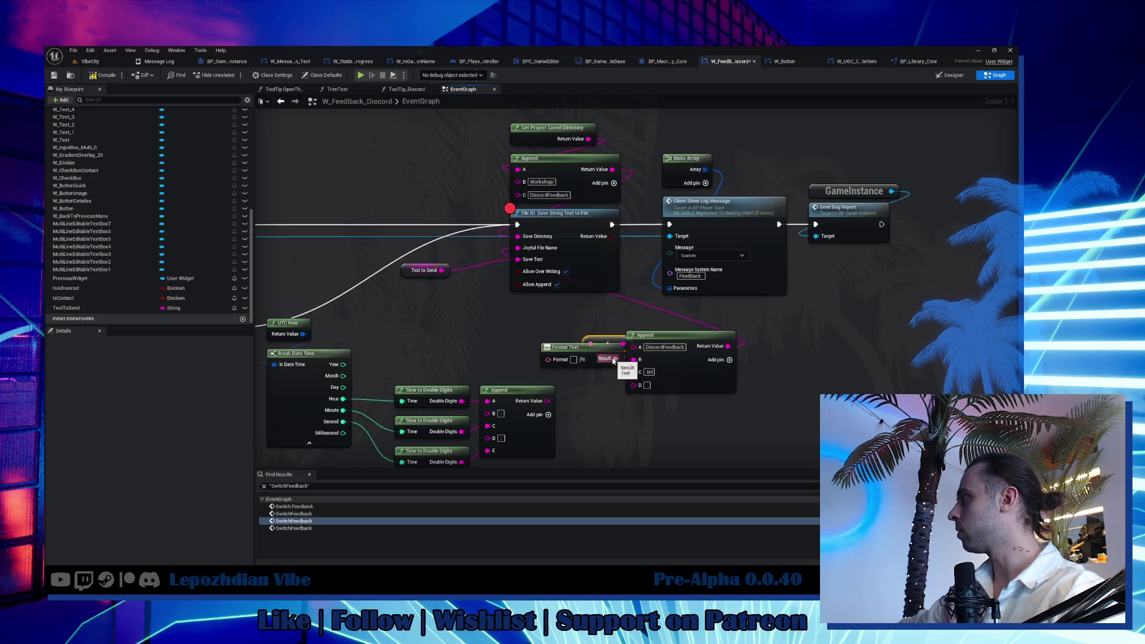
pyautogui.rightClick(634, 386)
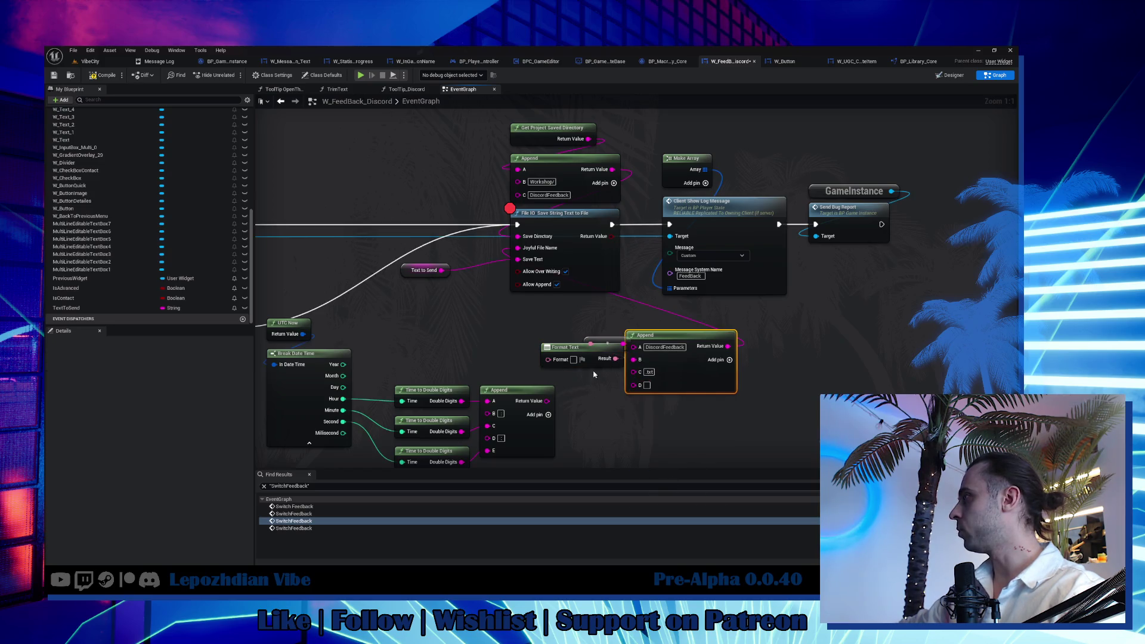
pyautogui.click(681, 492)
# Give Format Text the pattern {Time: {Minutes}{Hour}{Milliseconds}}, creating matching inputs.
pyautogui.moveTo(577, 349)
pyautogui.mouseDown()
pyautogui.moveTo(502, 327)
pyautogui.moveTo(512, 341)
pyautogui.mouseUp()
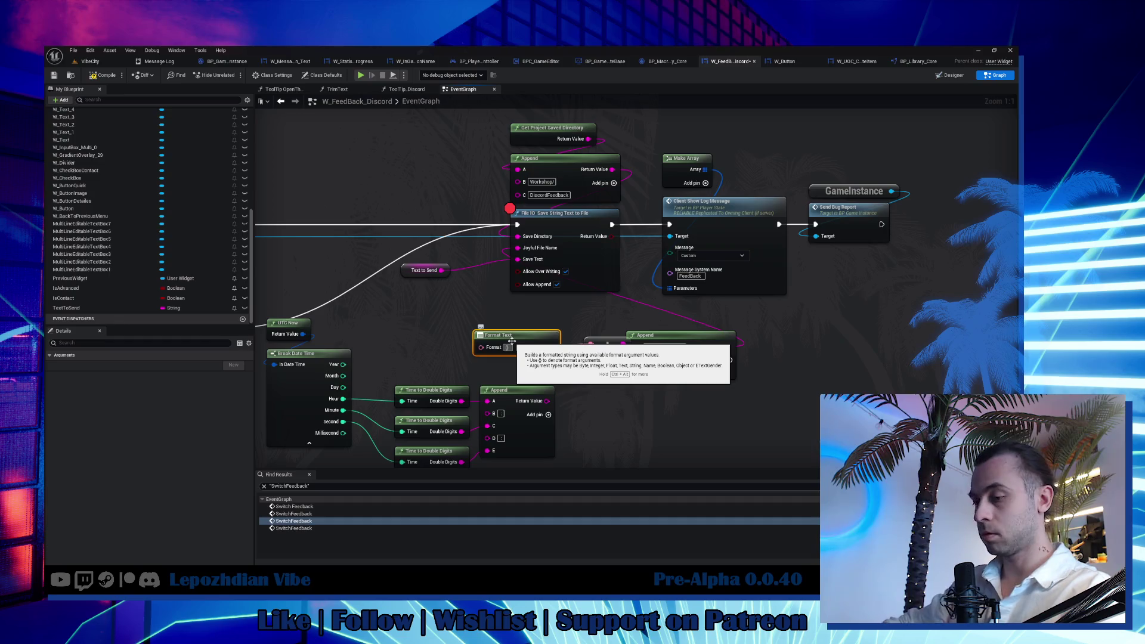
pyautogui.write('{0}')
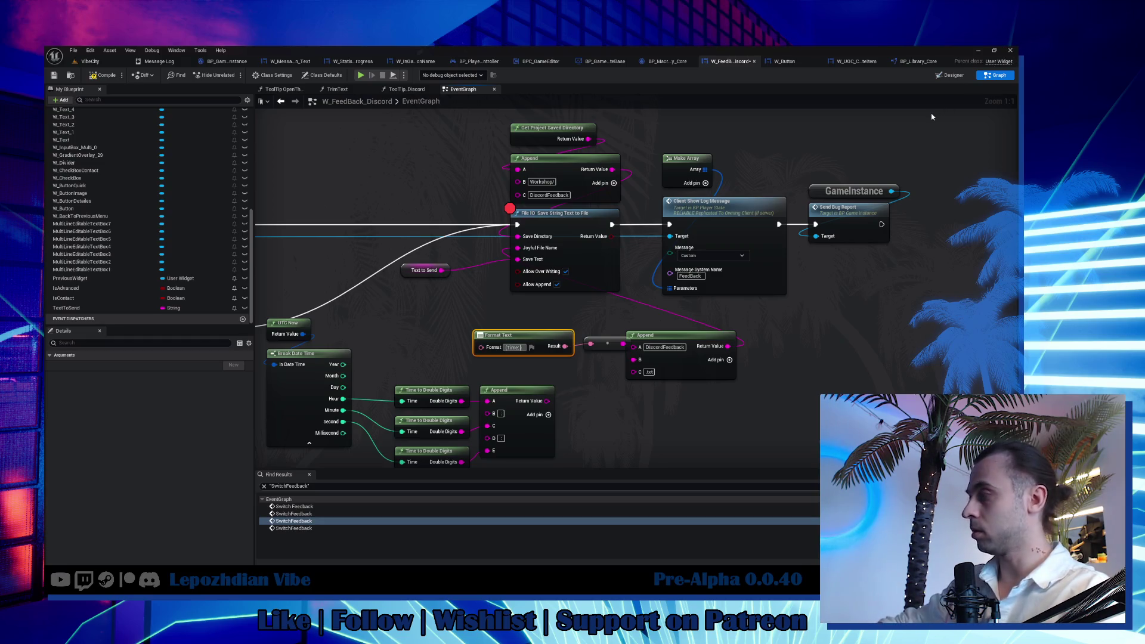
pyautogui.write('Minutes}:')
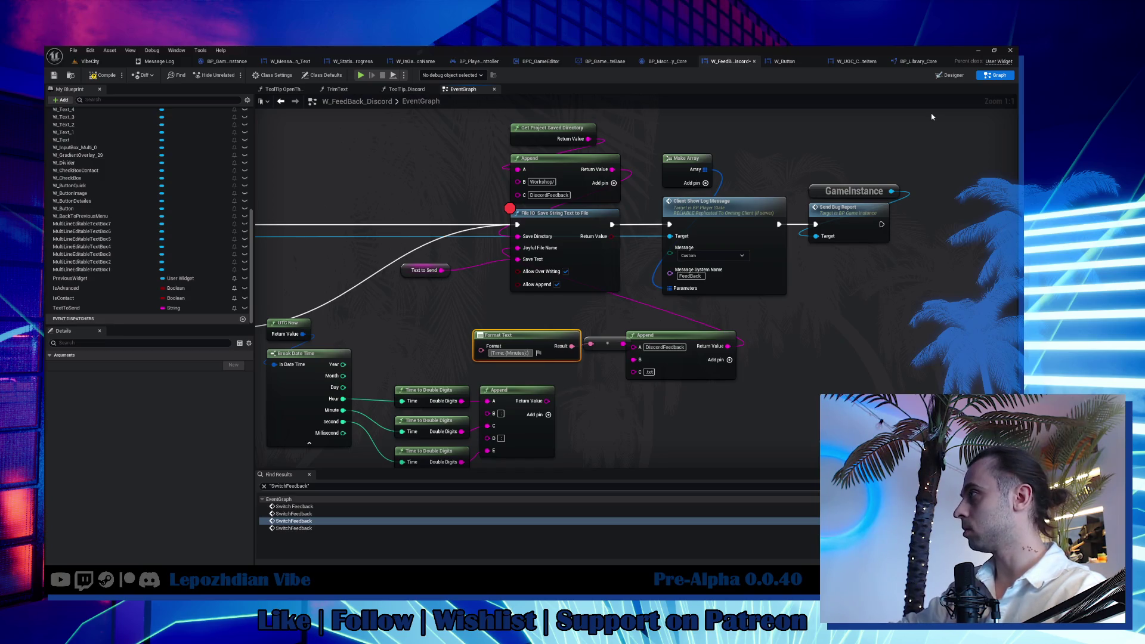
pyautogui.write(':')
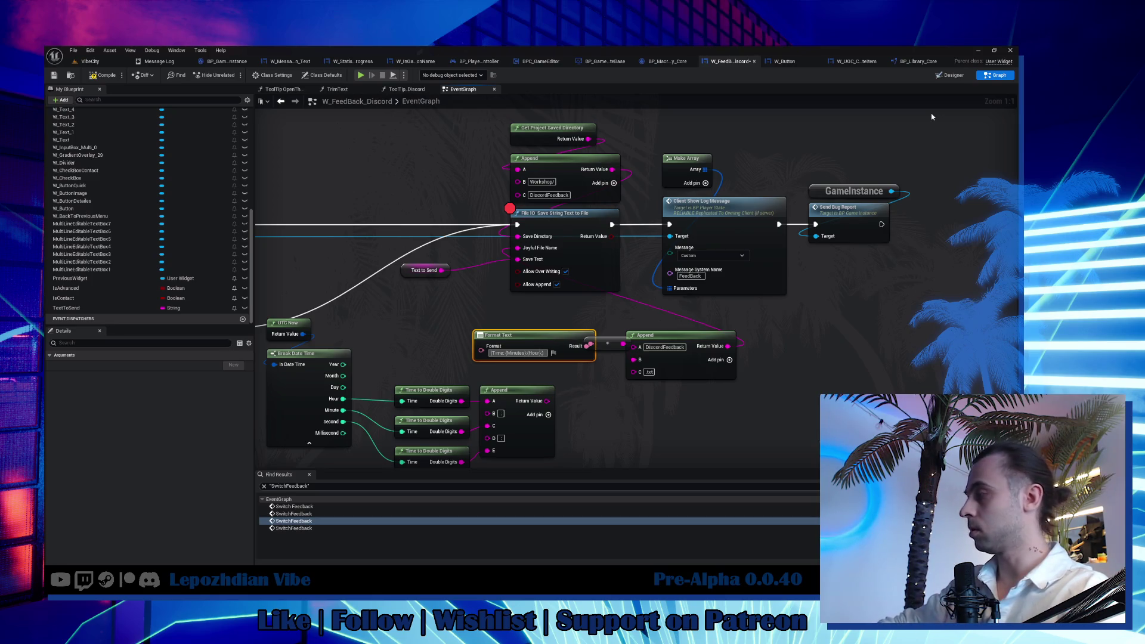
pyautogui.write('{S')
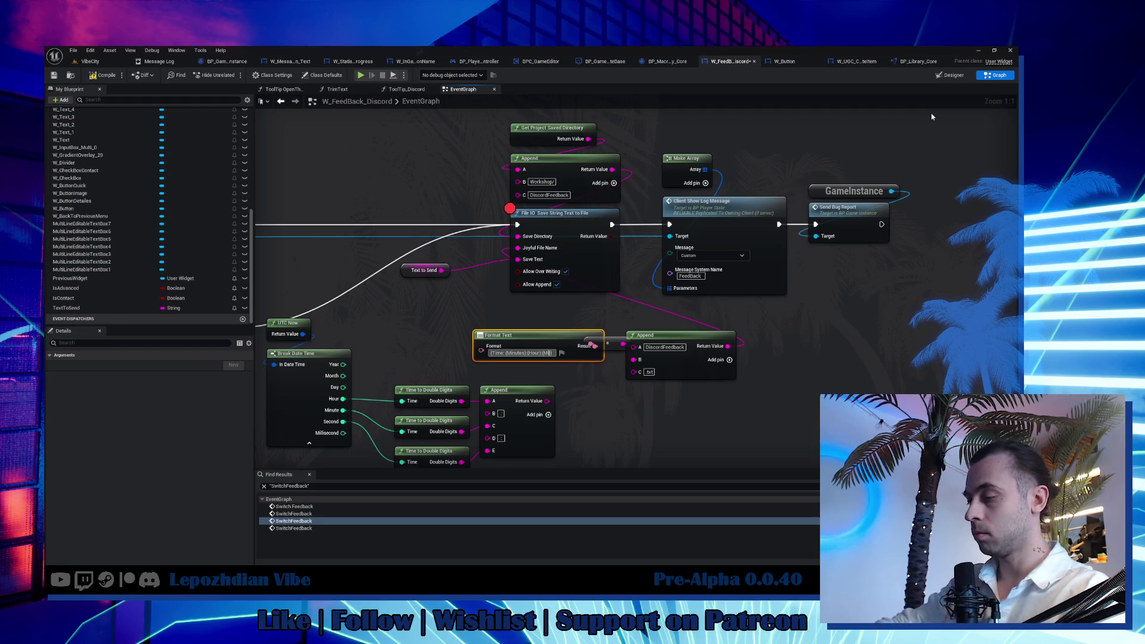
pyautogui.write('ec')
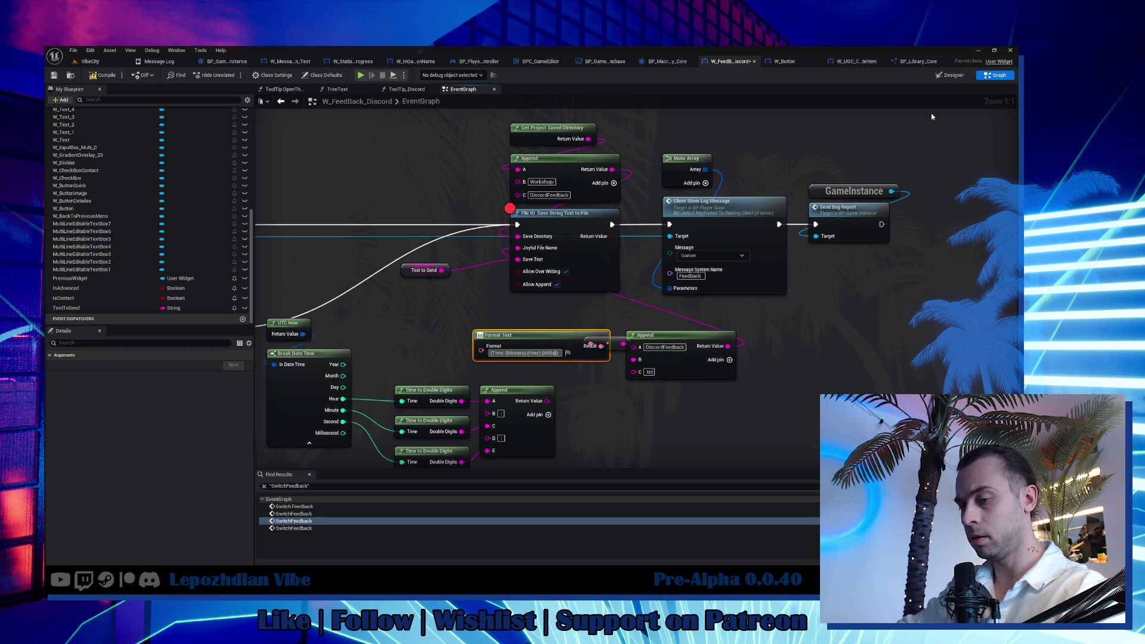
pyautogui.write('ond}')
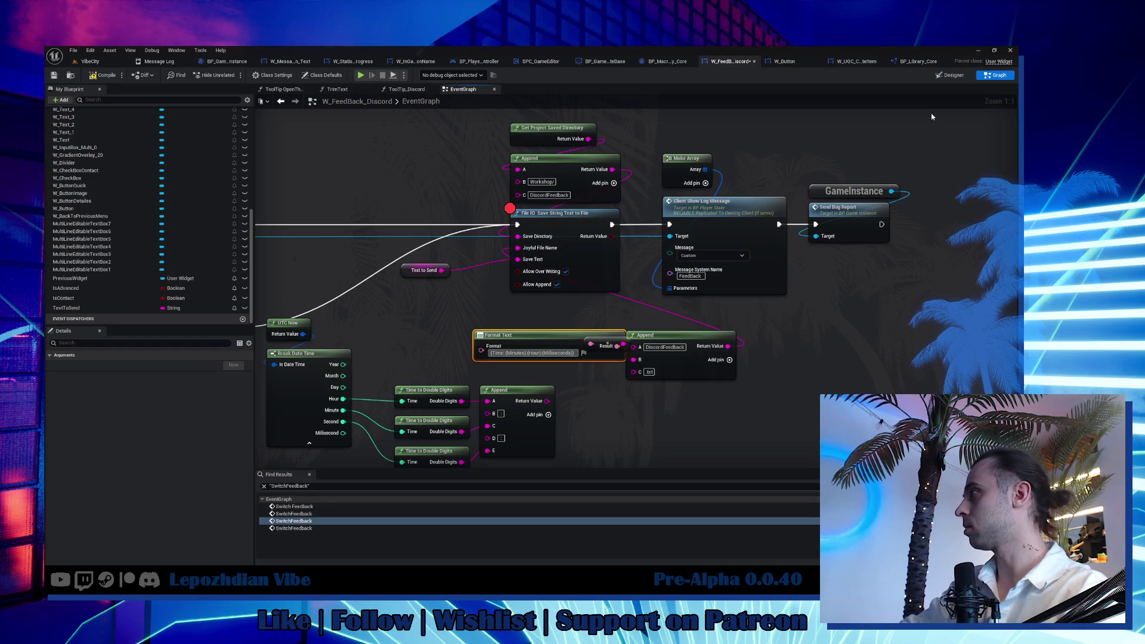
pyautogui.press('Return')
# Move the Append right and add a reroute point on the Result wire before it.
pyautogui.moveTo(701, 365); pyautogui.dragTo(796, 365)
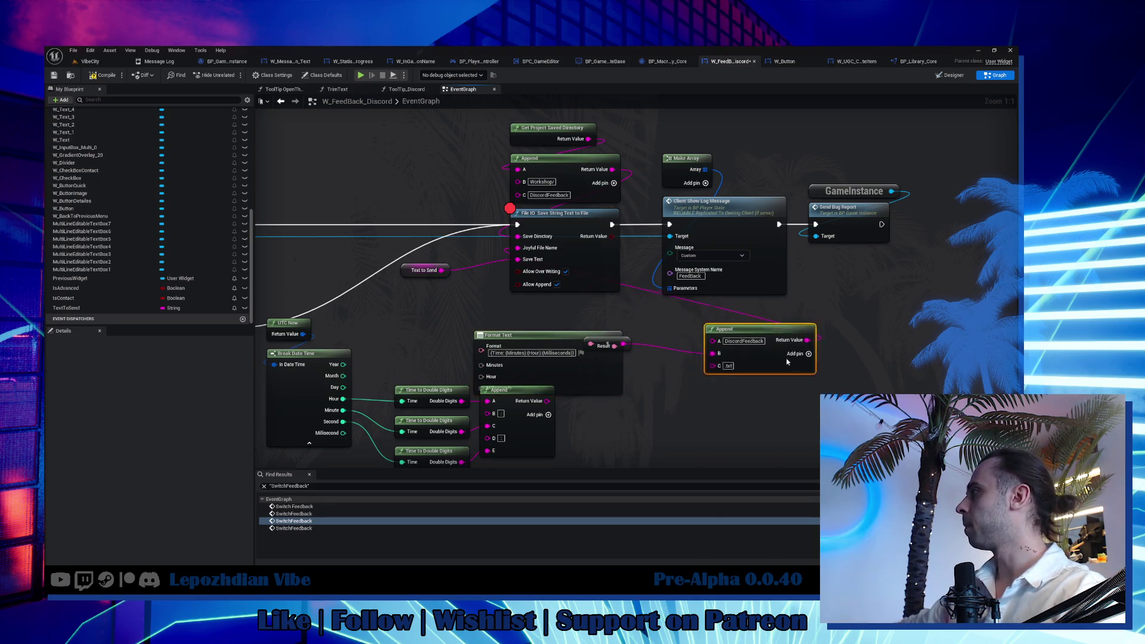
pyautogui.doubleClick(641, 356)
pyautogui.moveTo(640, 358); pyautogui.dragTo(678, 362)
pyautogui.moveTo(554, 392); pyautogui.dragTo(576, 377)
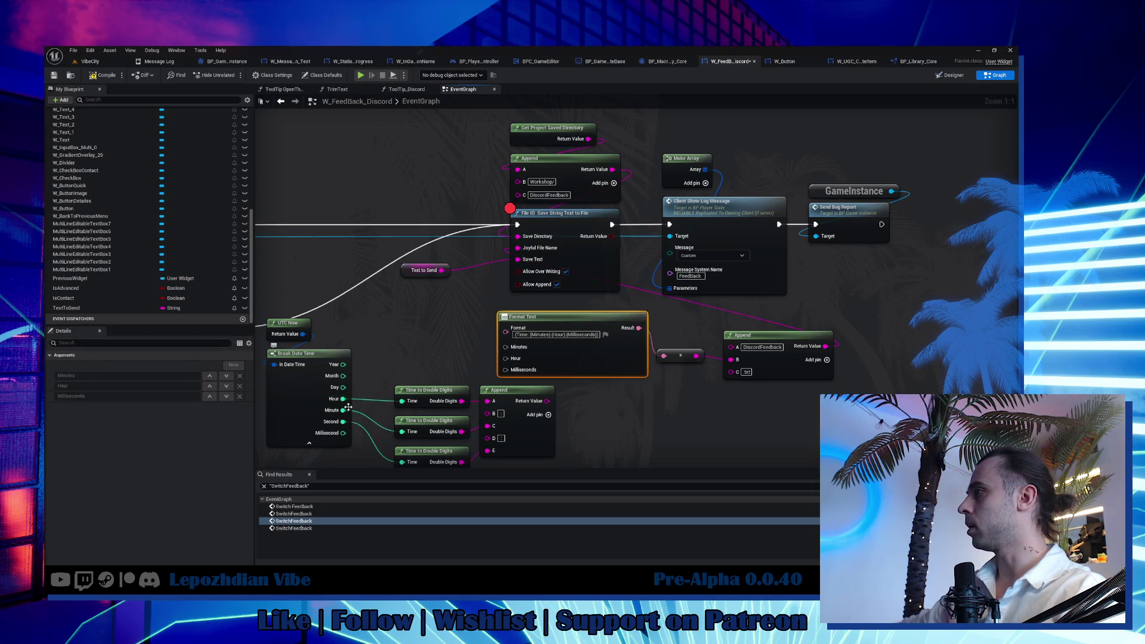
# Wire Time to Double Digits results into Minutes and Hour and delete the old time Append.
pyautogui.moveTo(548, 402); pyautogui.dragTo(507, 346)
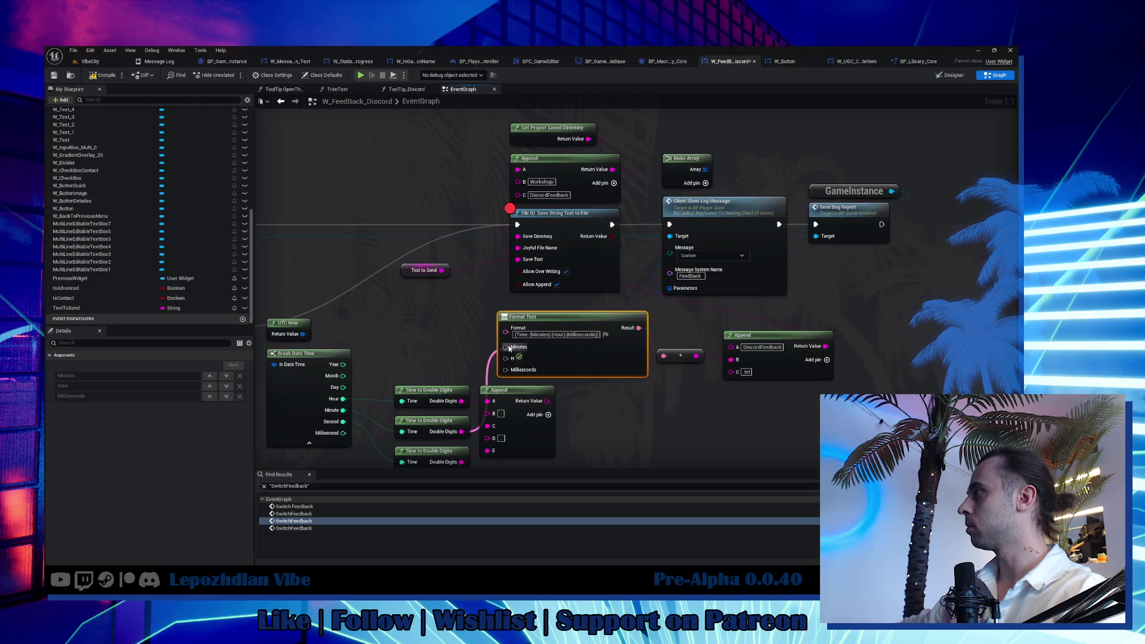
pyautogui.moveTo(542, 440); pyautogui.dragTo(591, 458)
pyautogui.press('Delete')
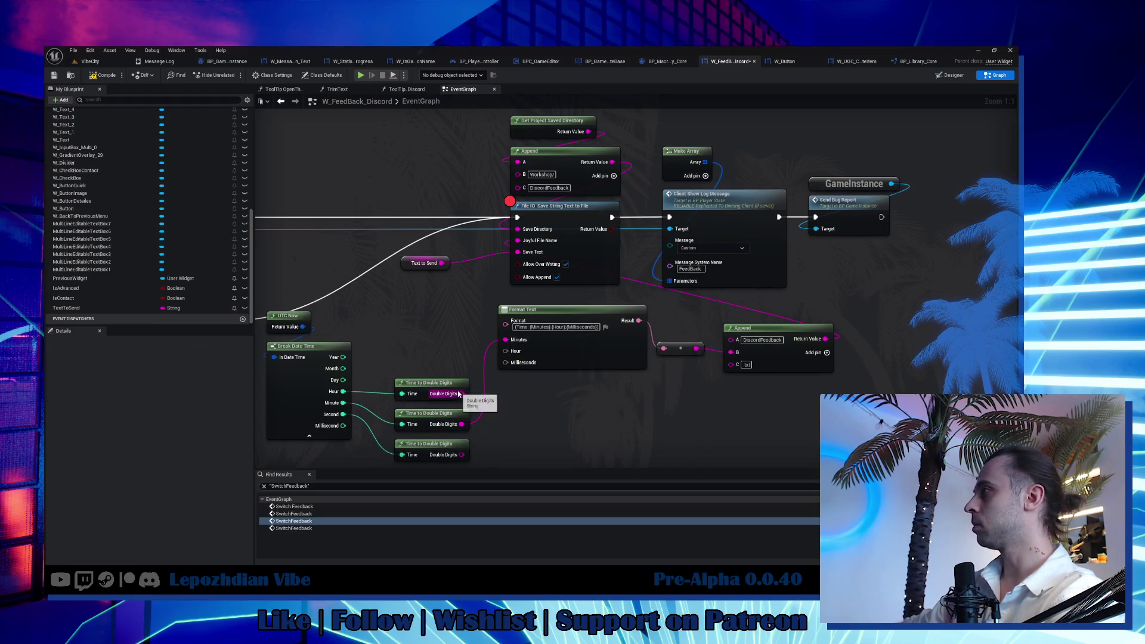
pyautogui.moveTo(460, 394); pyautogui.dragTo(509, 352)
pyautogui.moveTo(427, 416); pyautogui.dragTo(433, 355)
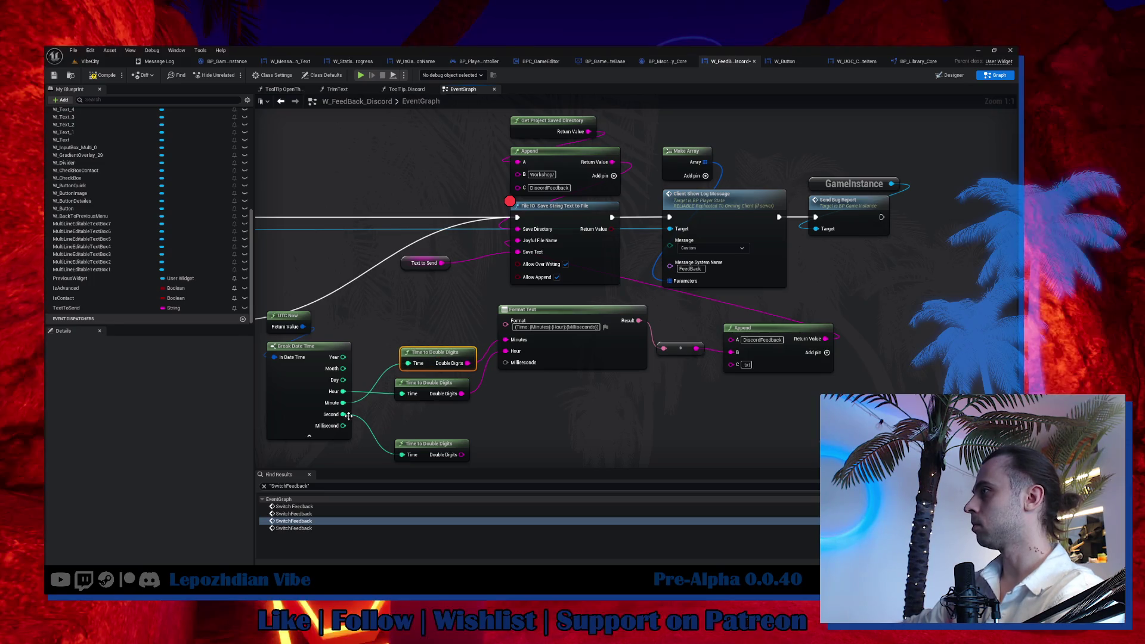
# Rename the Milliseconds placeholder to Seconds, wire the third double-digit time into it, and switch to VibeCity.
pyautogui.click(597, 327)
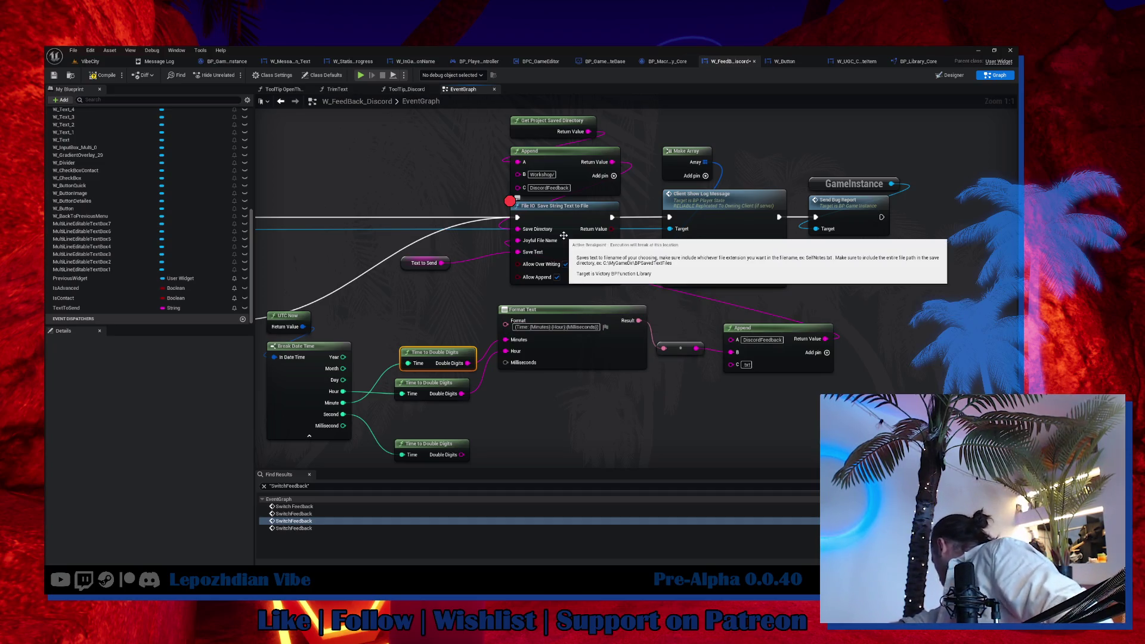
pyautogui.click(591, 327)
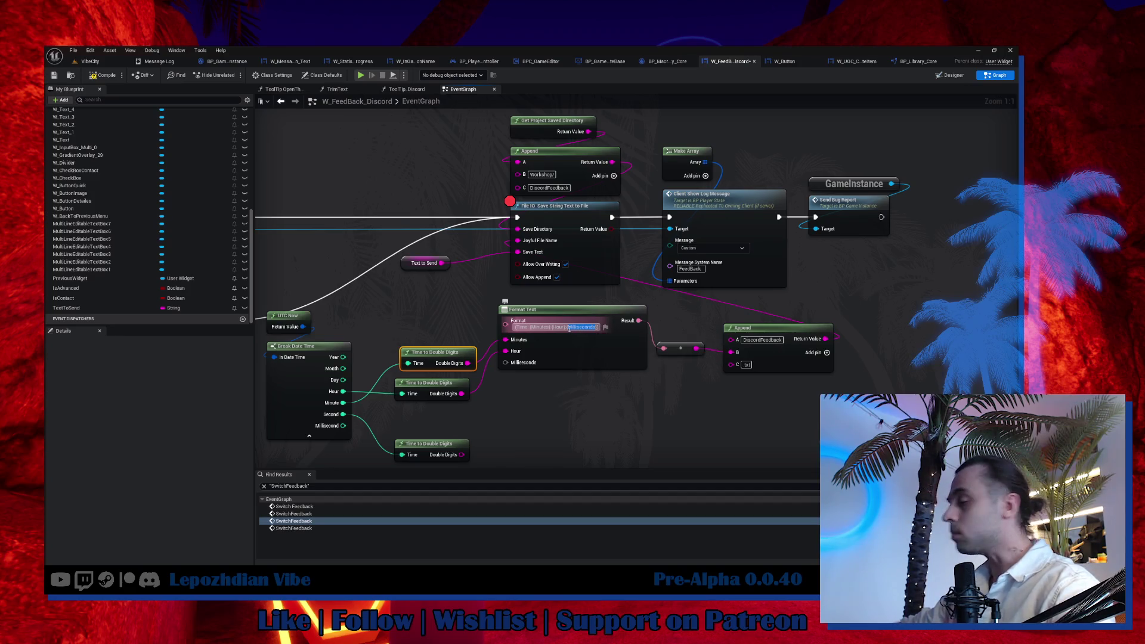
pyautogui.press('Return')
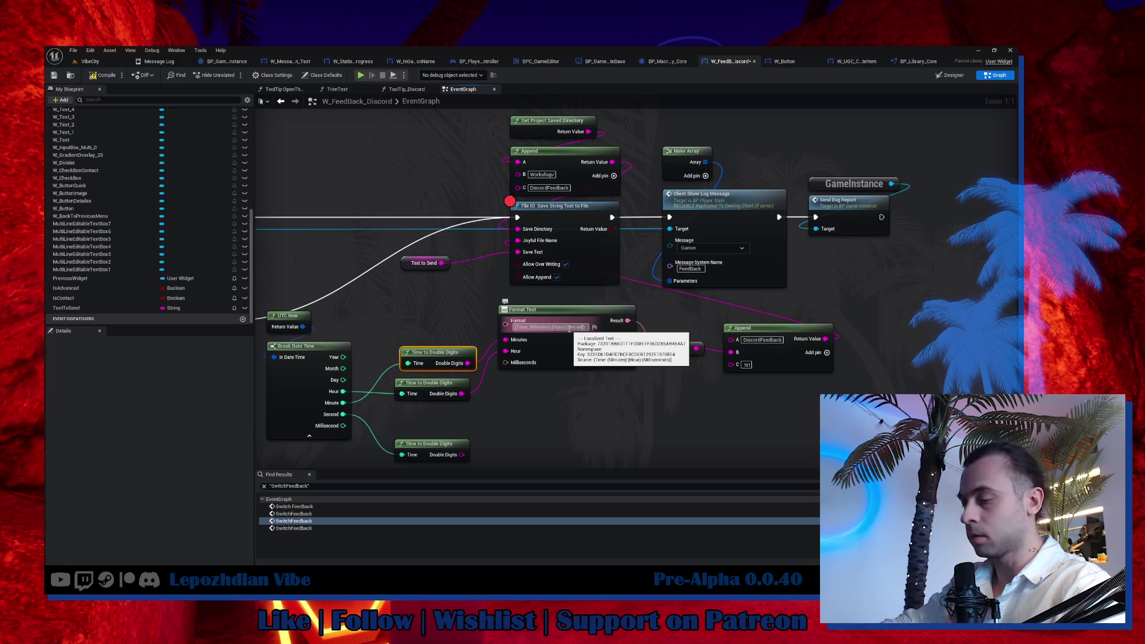
pyautogui.moveTo(511, 362)
pyautogui.mouseDown()
pyautogui.moveTo(461, 455)
pyautogui.moveTo(452, 417)
pyautogui.mouseUp()
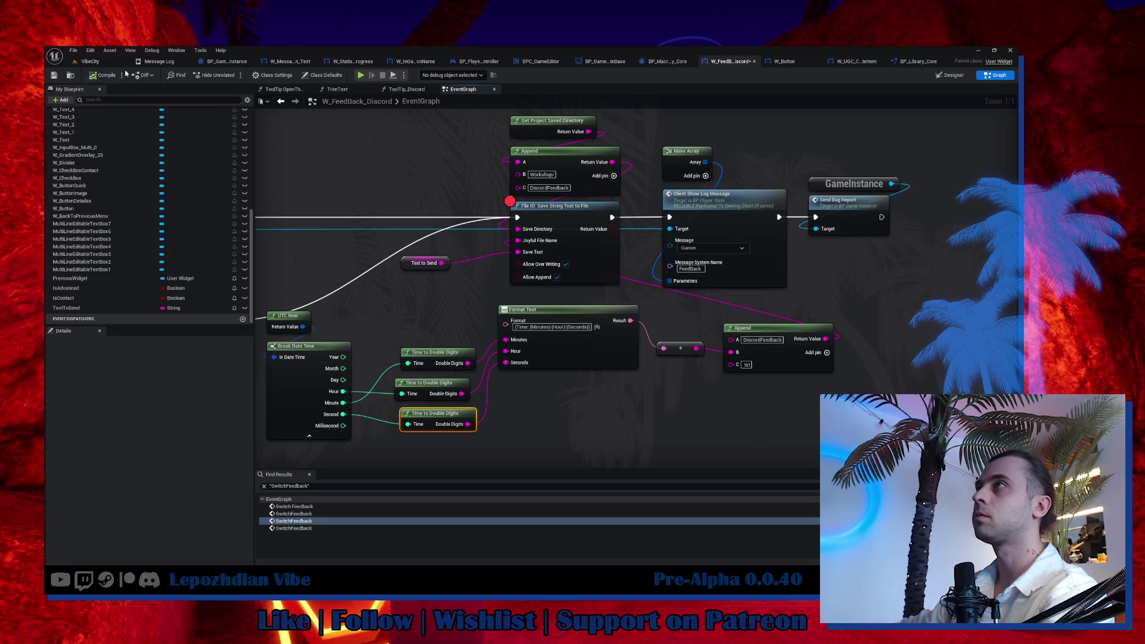
pyautogui.click(97, 62)
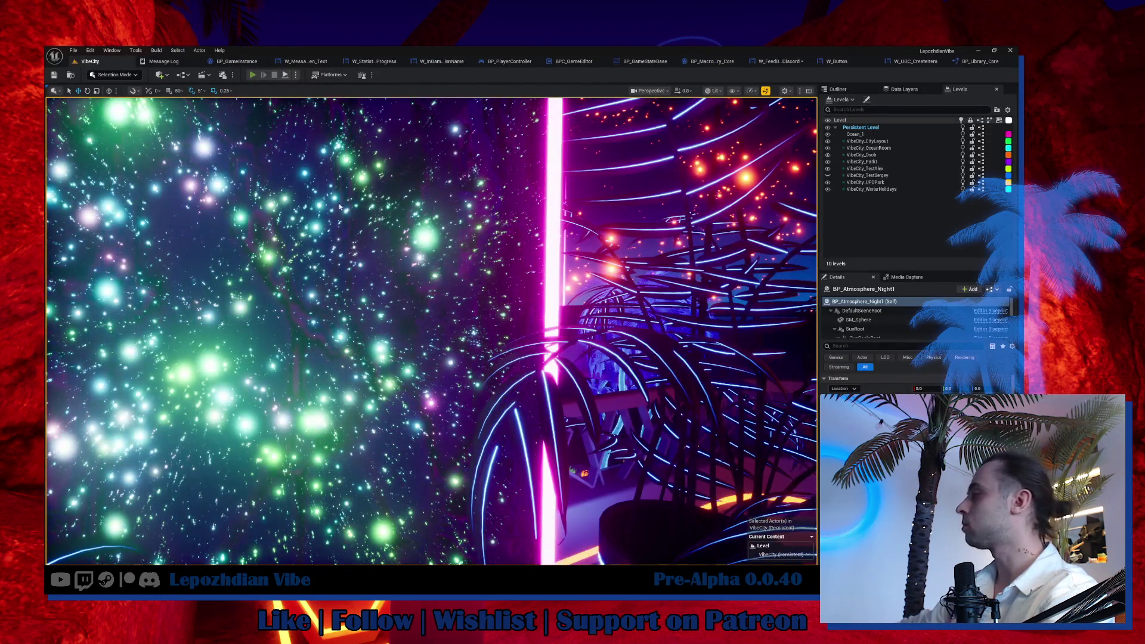
# Play, send feedback from the menu, and step past the breakpoint to see DiscordFeedback(Time: 52:13:04).txt built.
pyautogui.hotkey('alt', 'p')
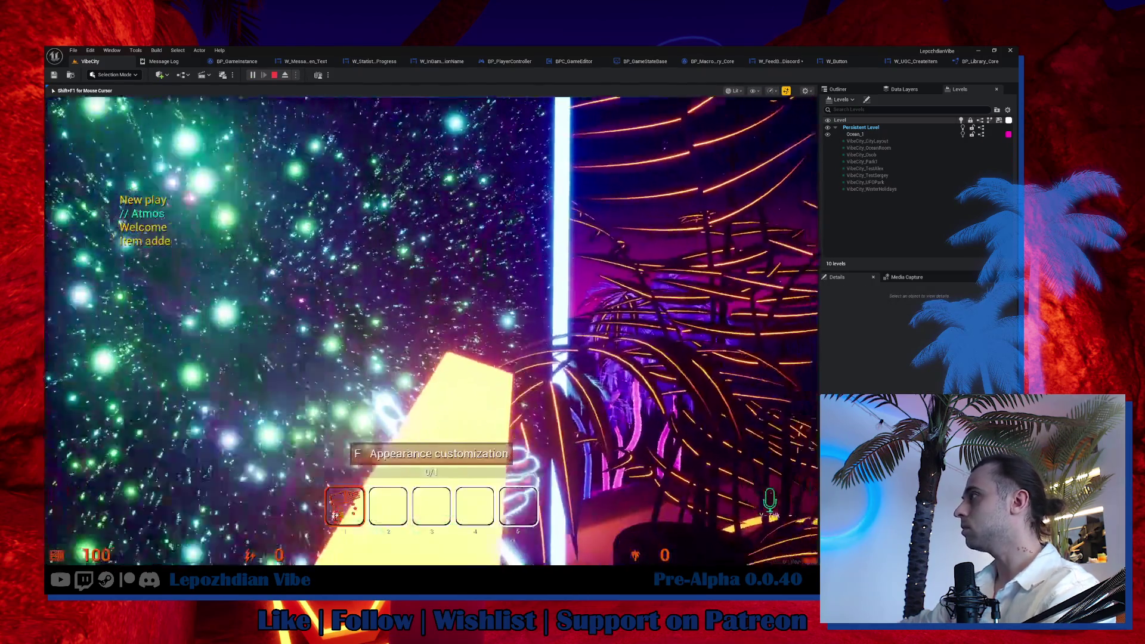
pyautogui.press('Tab')
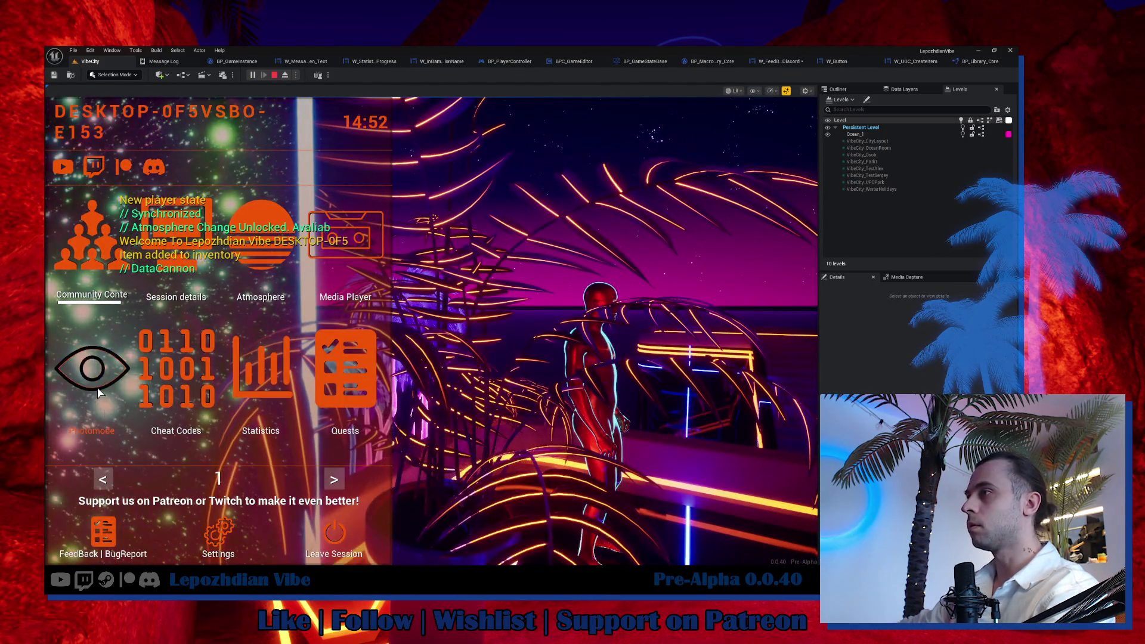
pyautogui.click(99, 534)
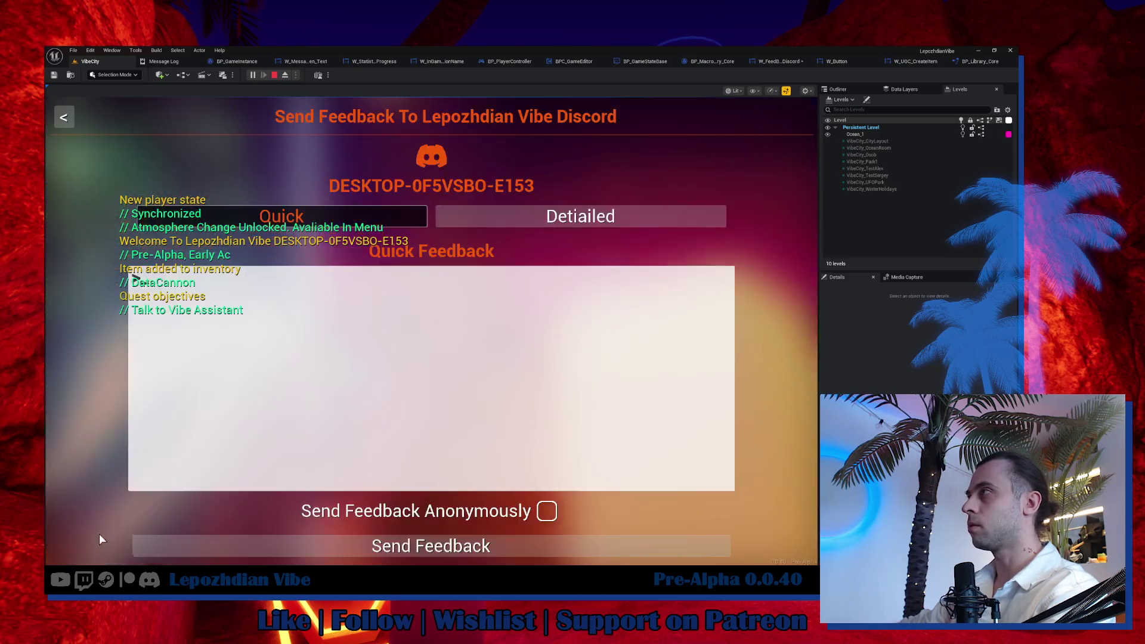
pyautogui.click(412, 555)
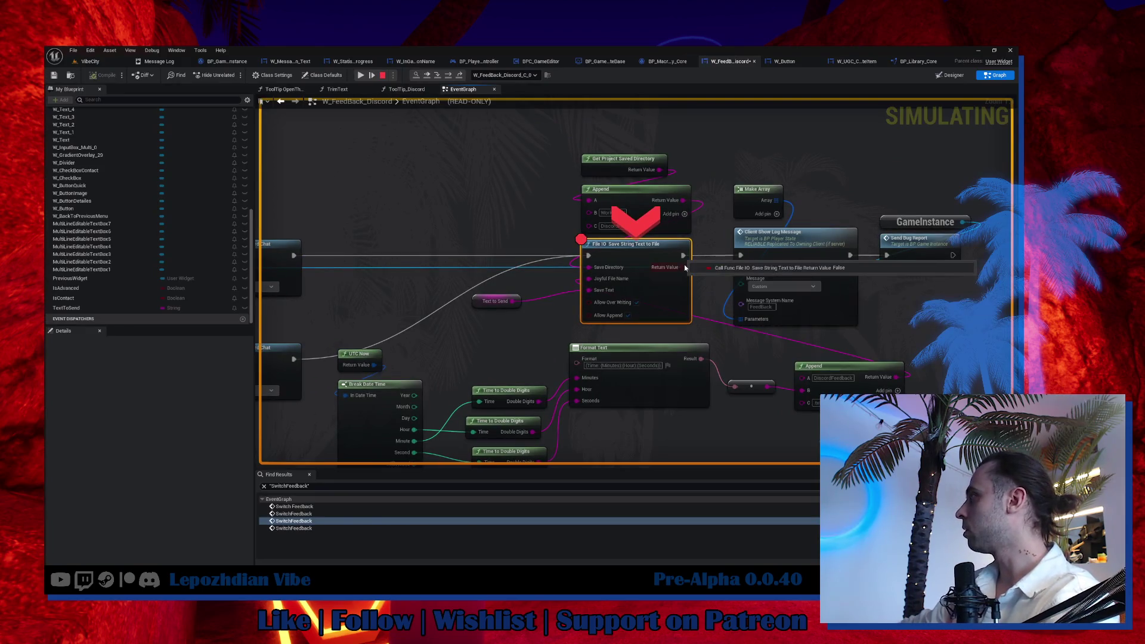
pyautogui.press('F10')
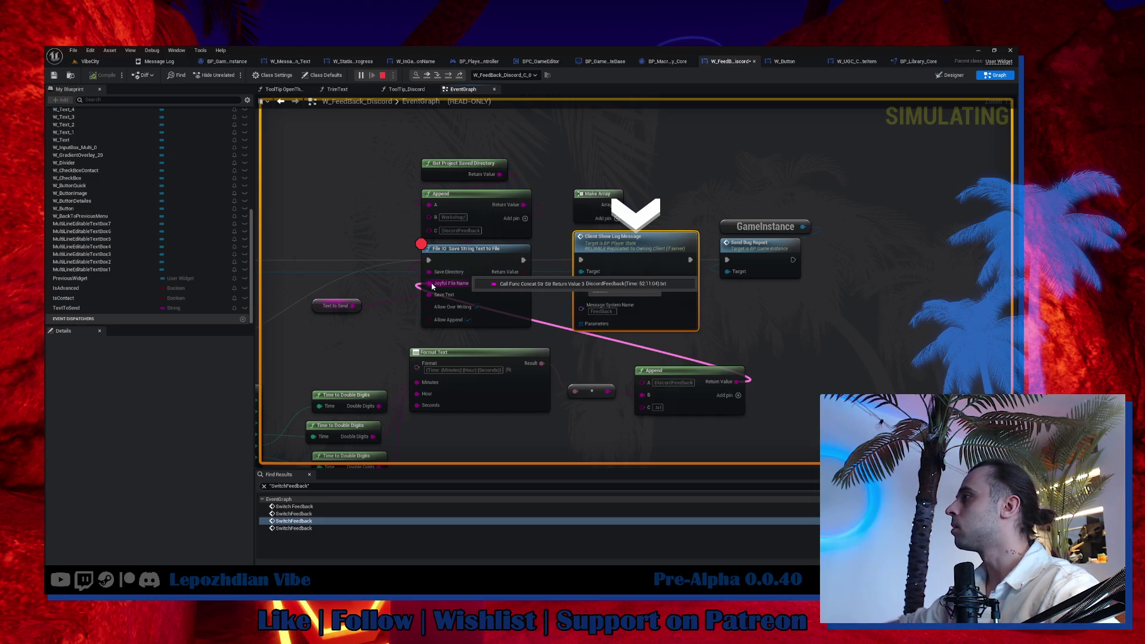
# End the play session and return to the W_FeedBack_Discord graph.
pyautogui.press('Escape')
pyautogui.click(789, 64)
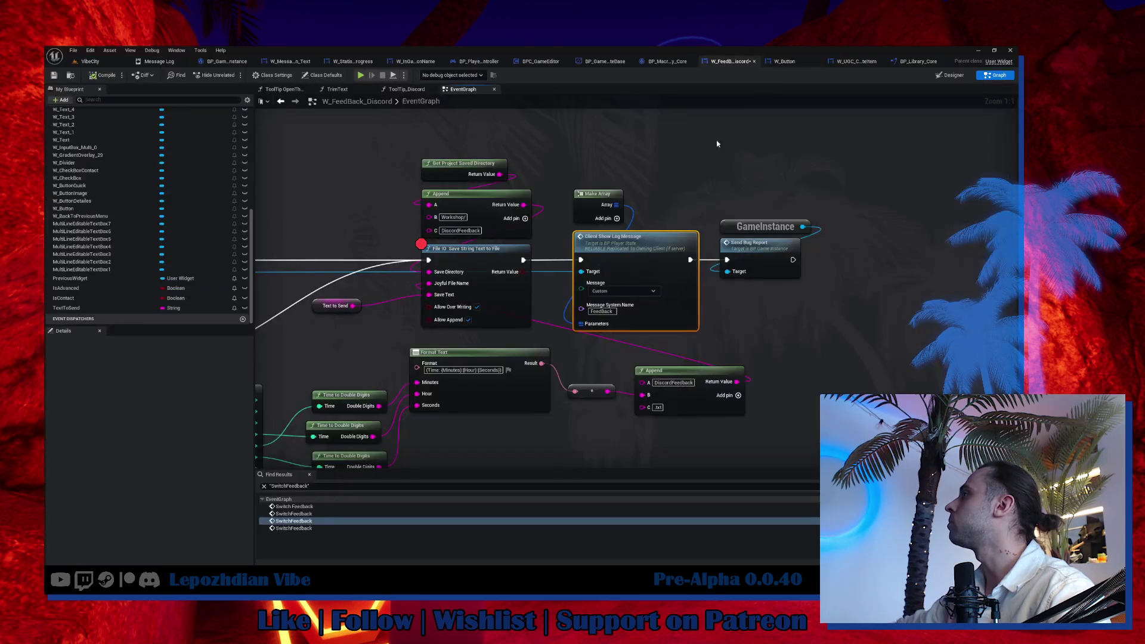
pyautogui.scroll(4, 528, 287)
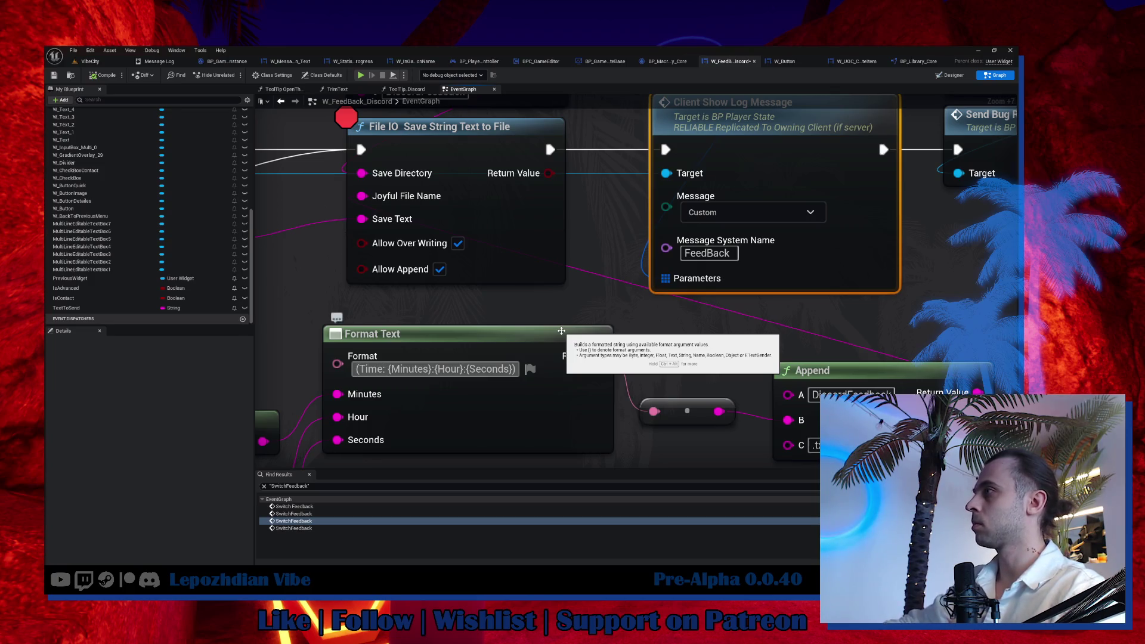
pyautogui.write('-')
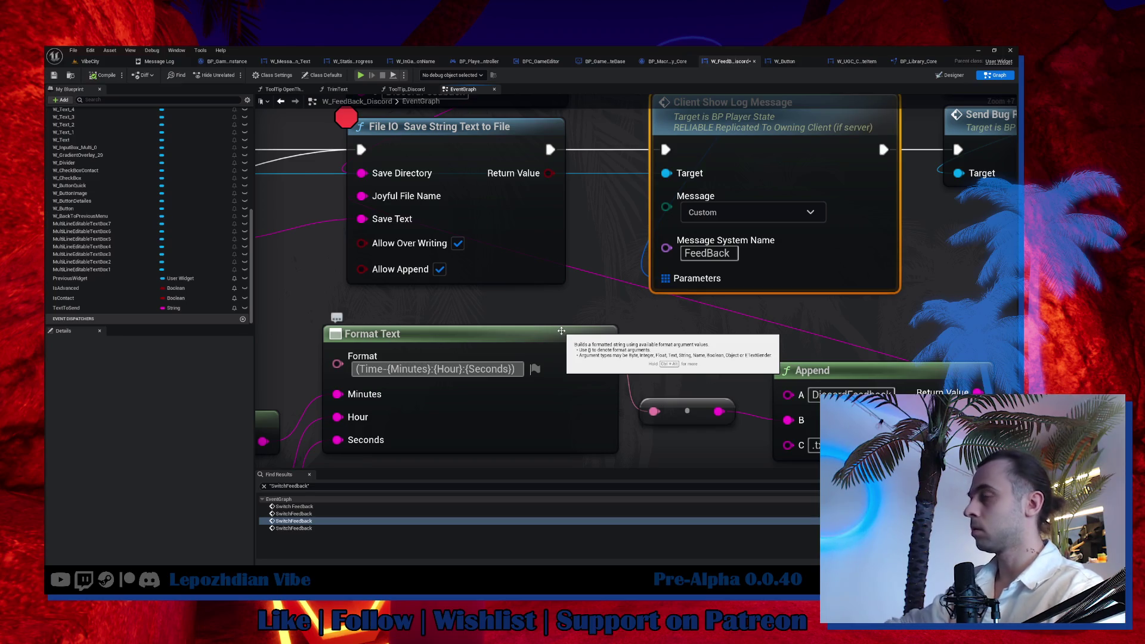
pyautogui.write('_')
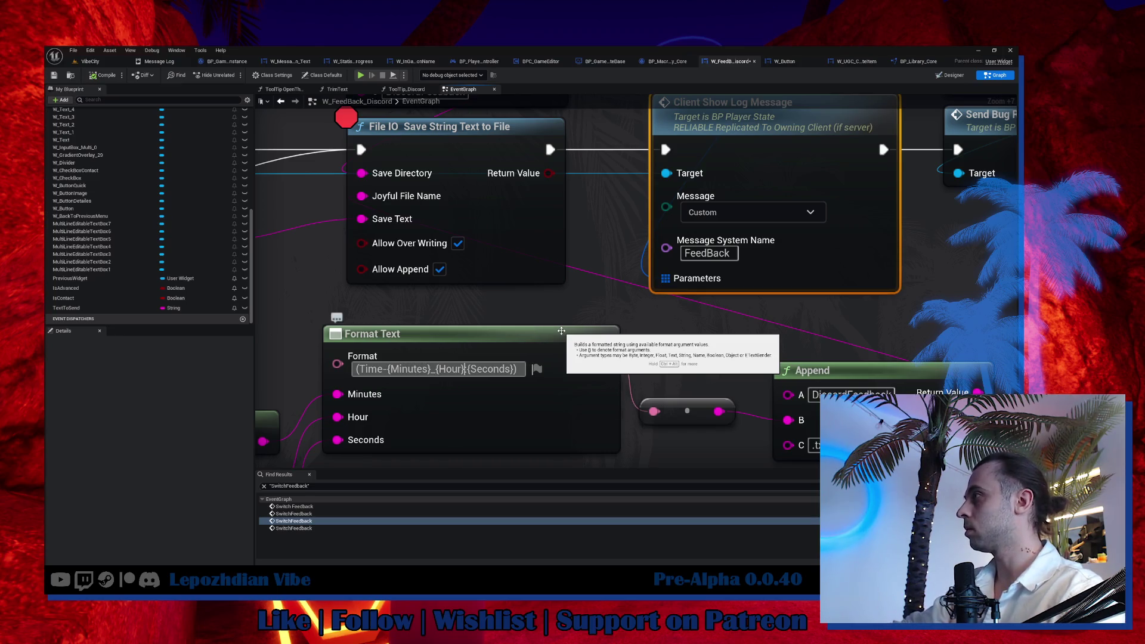
pyautogui.write('_')
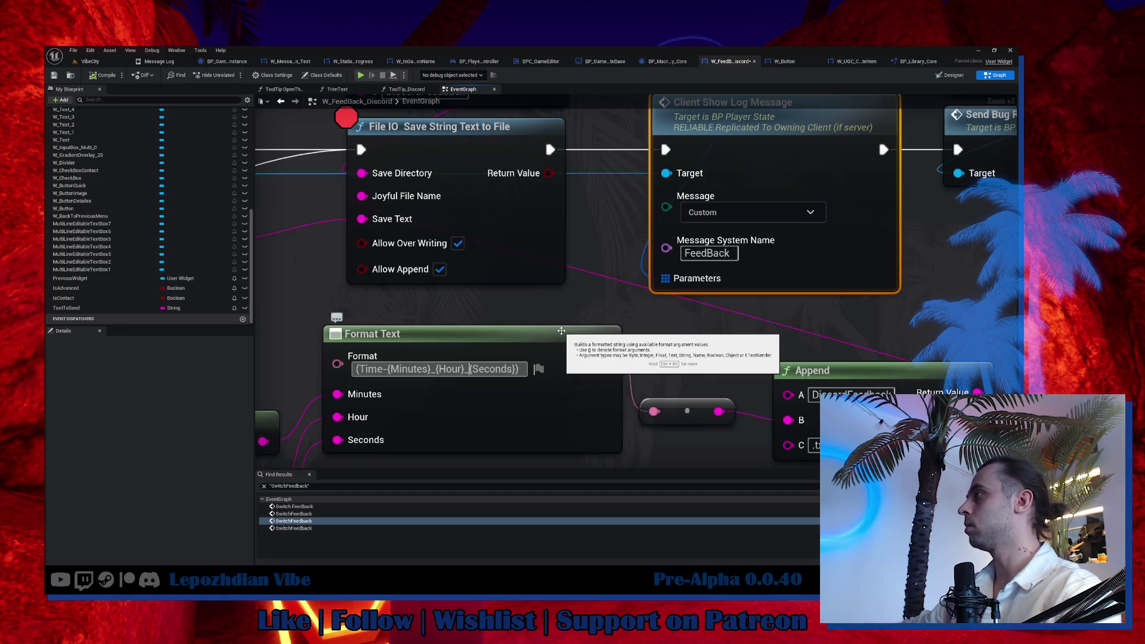
# Commit the colon-free pattern {Time-{Minutes}_{Hour}_{Seconds}} and switch to the VibeCity level.
pyautogui.press('Return')
pyautogui.moveTo(537, 313); pyautogui.dragTo(523, 253)
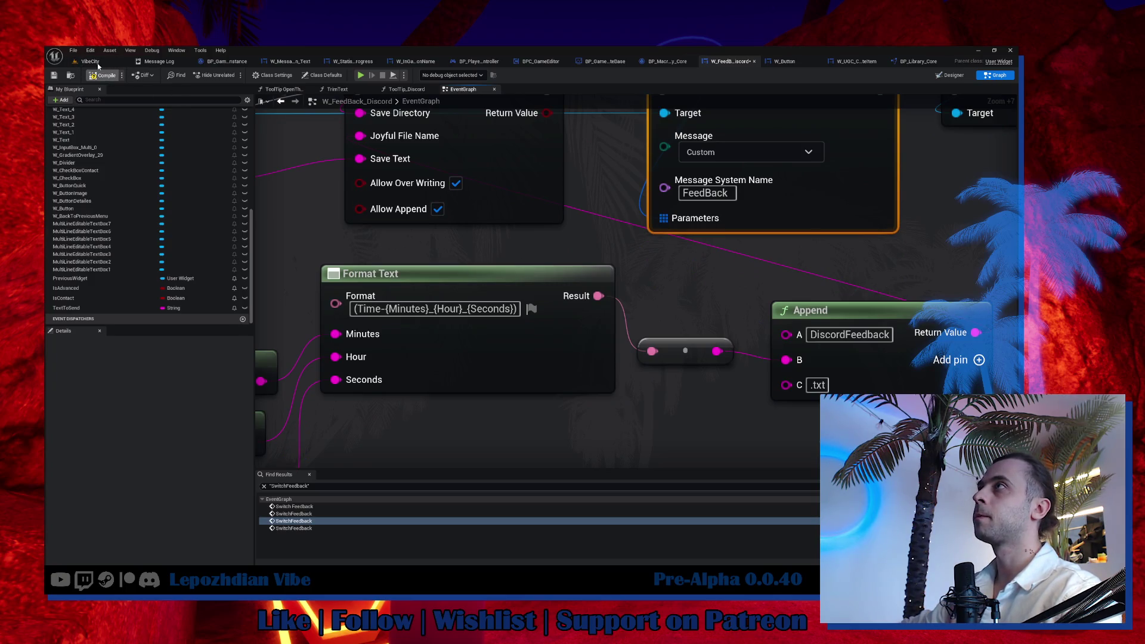
pyautogui.click(96, 63)
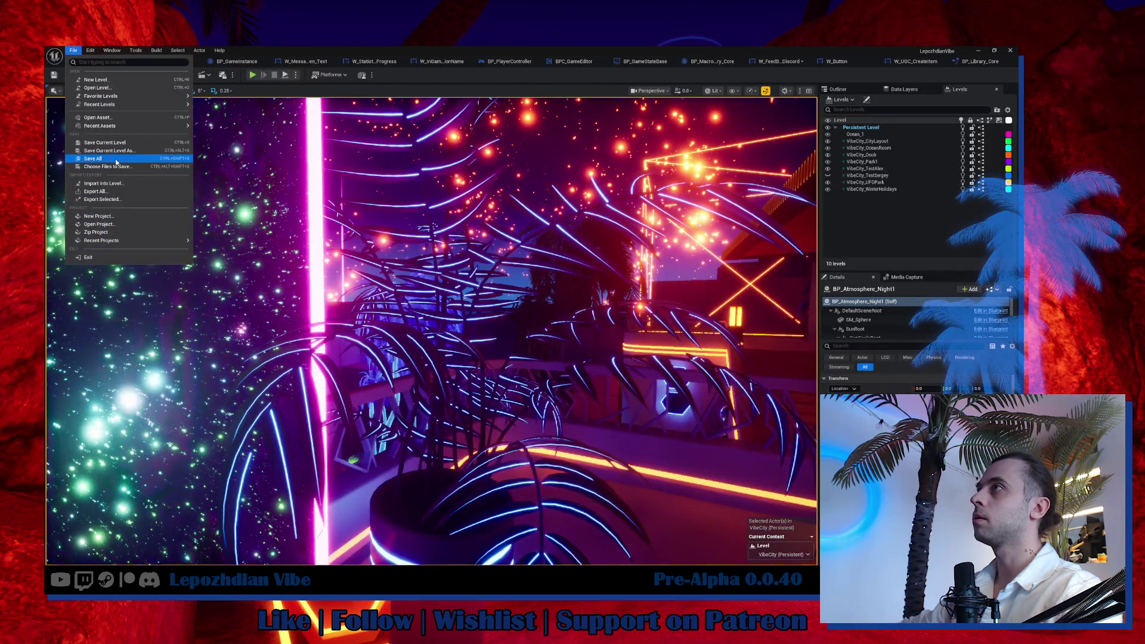
# Save the project, play in editor, send a test feedback from the Discord panel and resume past the breakpoint.
pyautogui.click(125, 153)
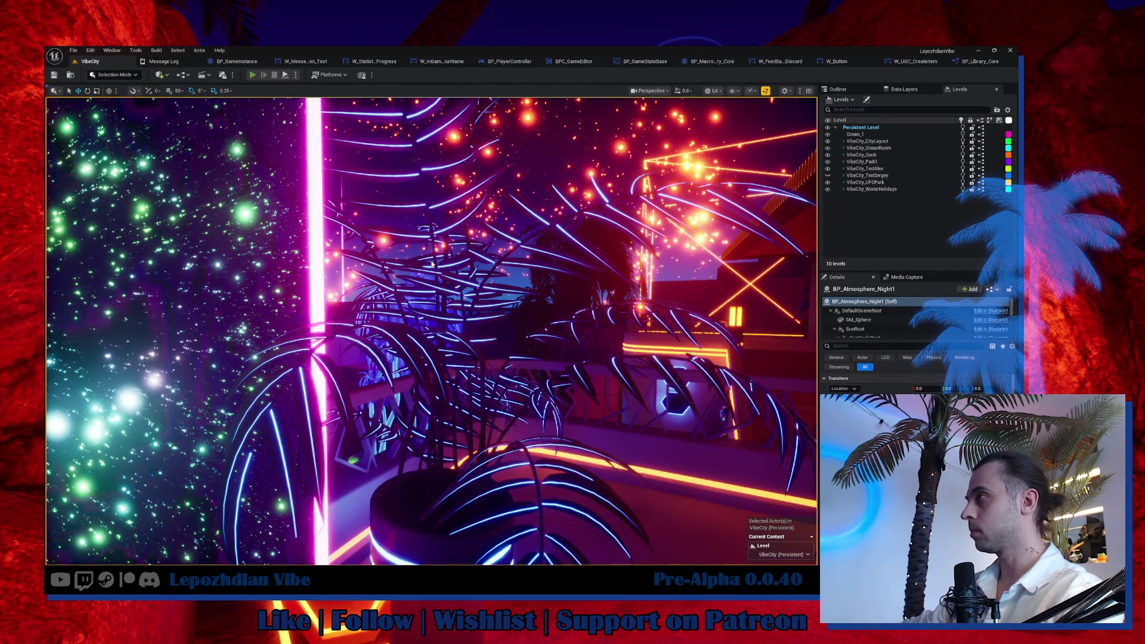
pyautogui.hotkey('alt', 'p')
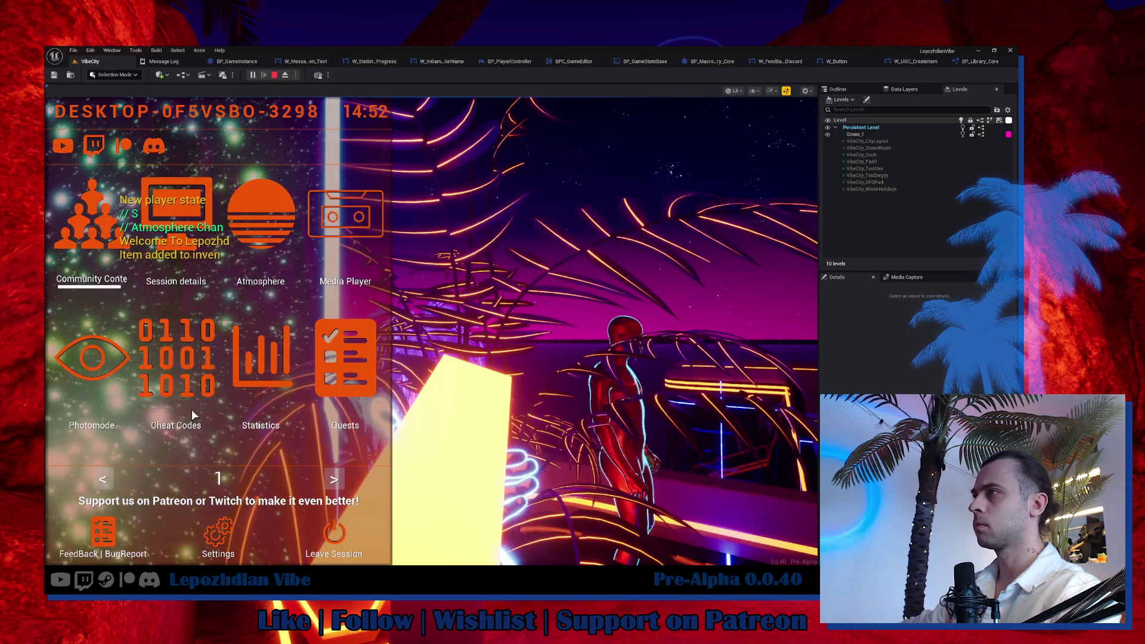
pyautogui.click(102, 535)
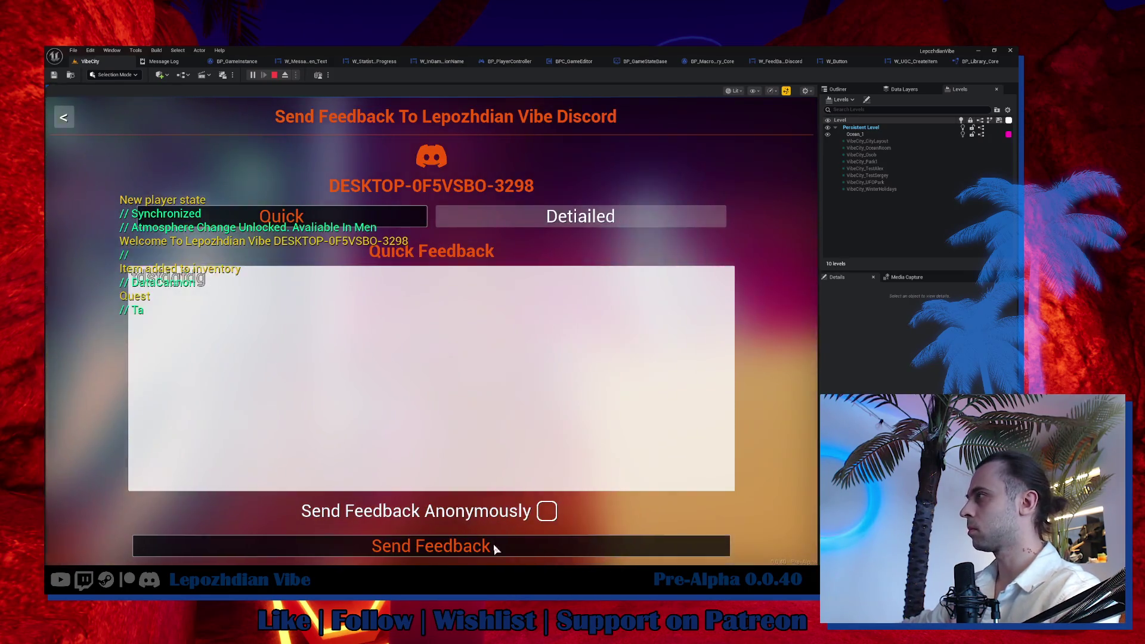
pyautogui.click(494, 546)
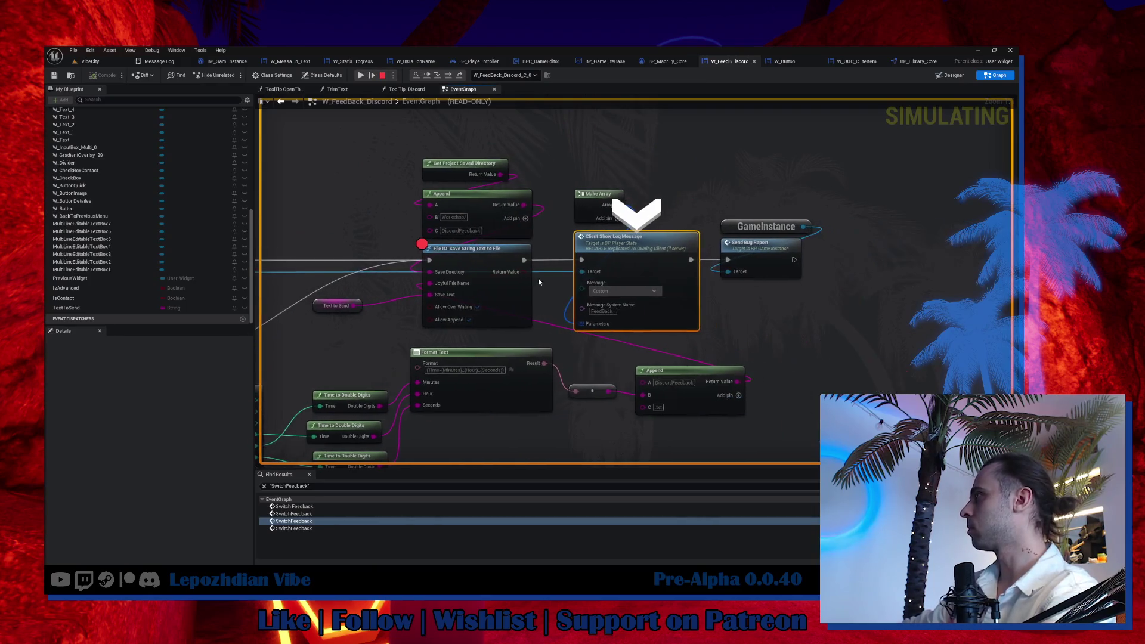
pyautogui.click(360, 76)
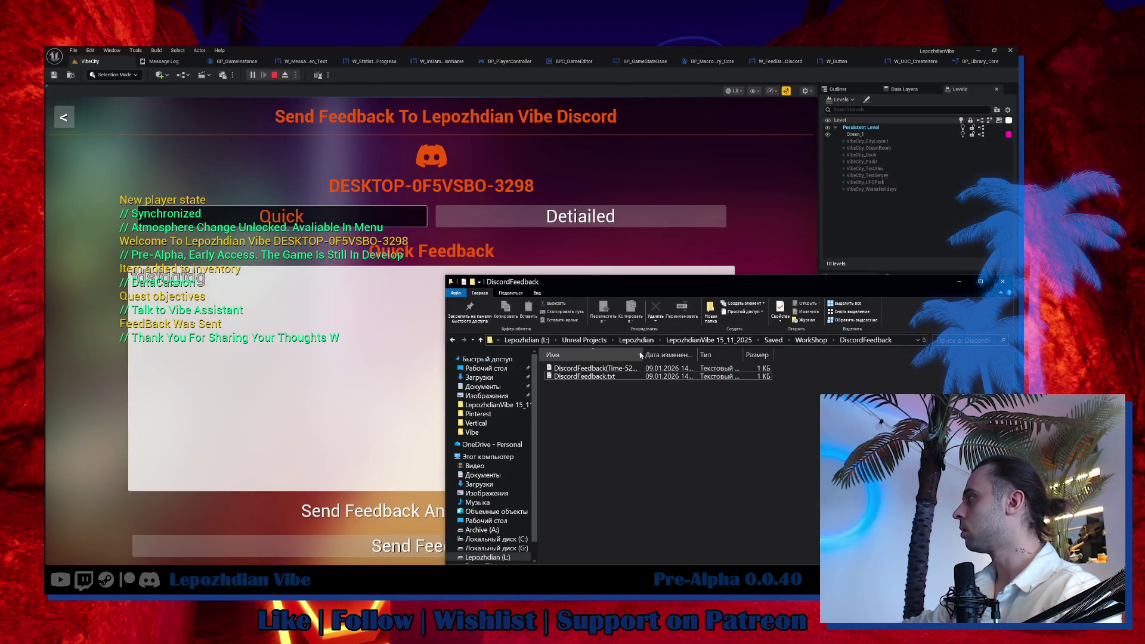
# Widen the Name column to read the DiscordFeedback file names and move the Explorer window aside.
pyautogui.moveTo(641, 355); pyautogui.dragTo(746, 359)
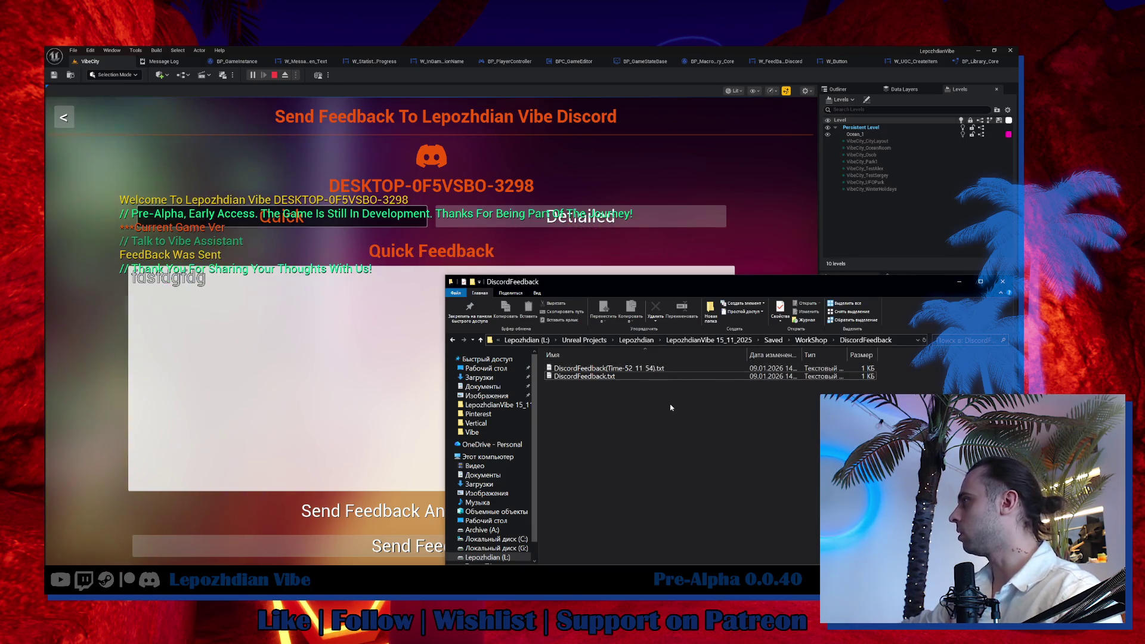
pyautogui.keyDown('ctrl'); pyautogui.scroll(1, 671, 408); pyautogui.keyUp('ctrl')
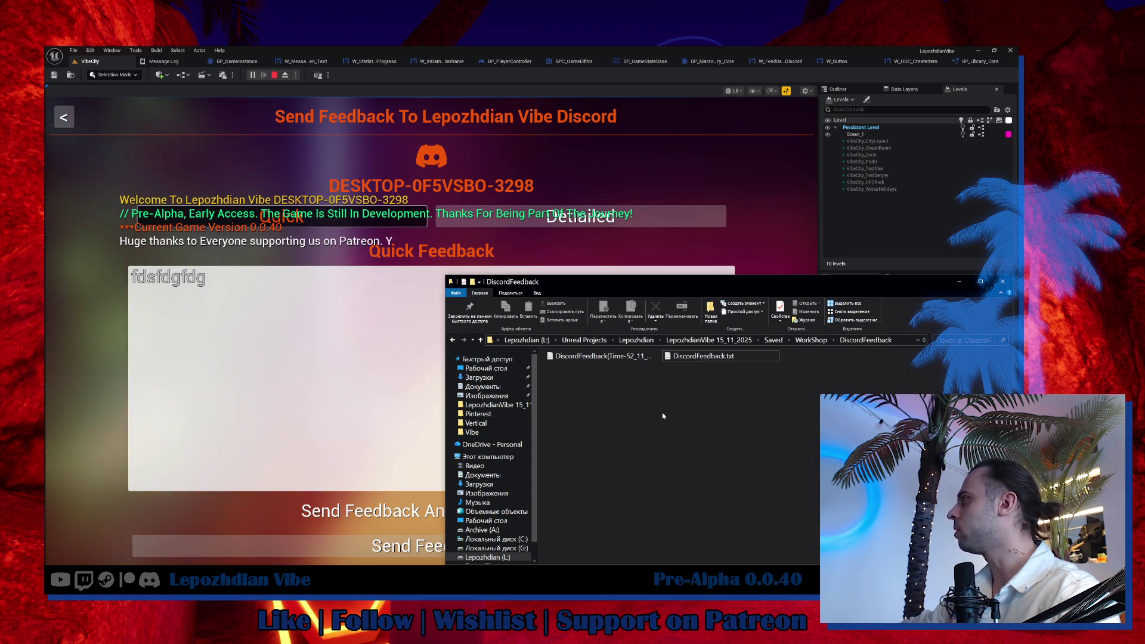
pyautogui.keyDown('ctrl'); pyautogui.scroll(-3, 663, 415); pyautogui.keyUp('ctrl')
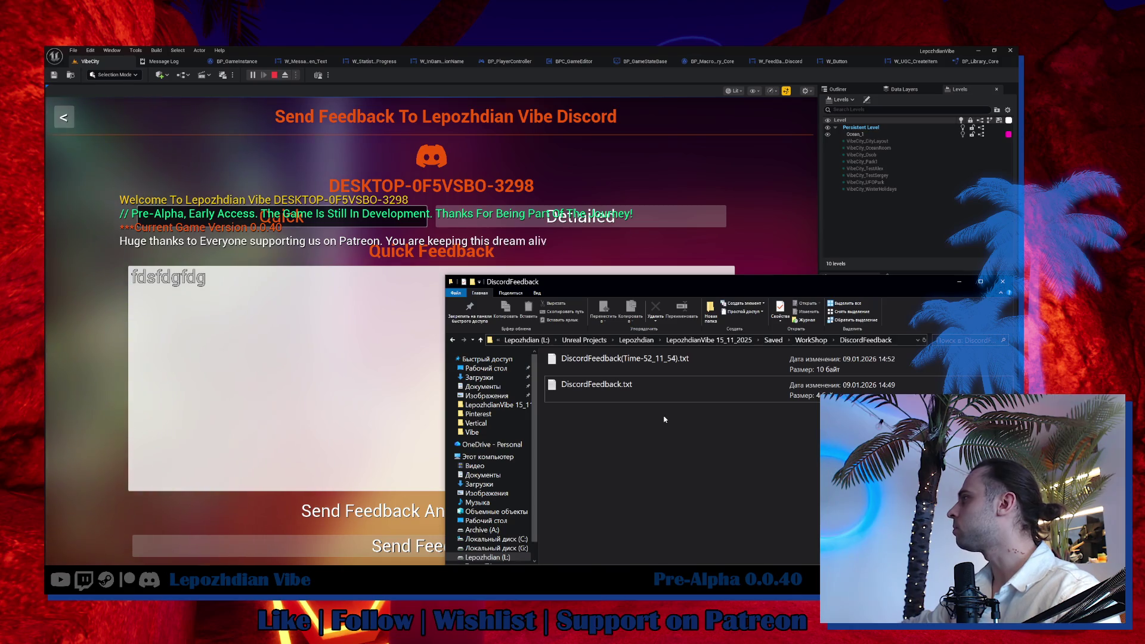
pyautogui.moveTo(709, 286); pyautogui.dragTo(546, 256)
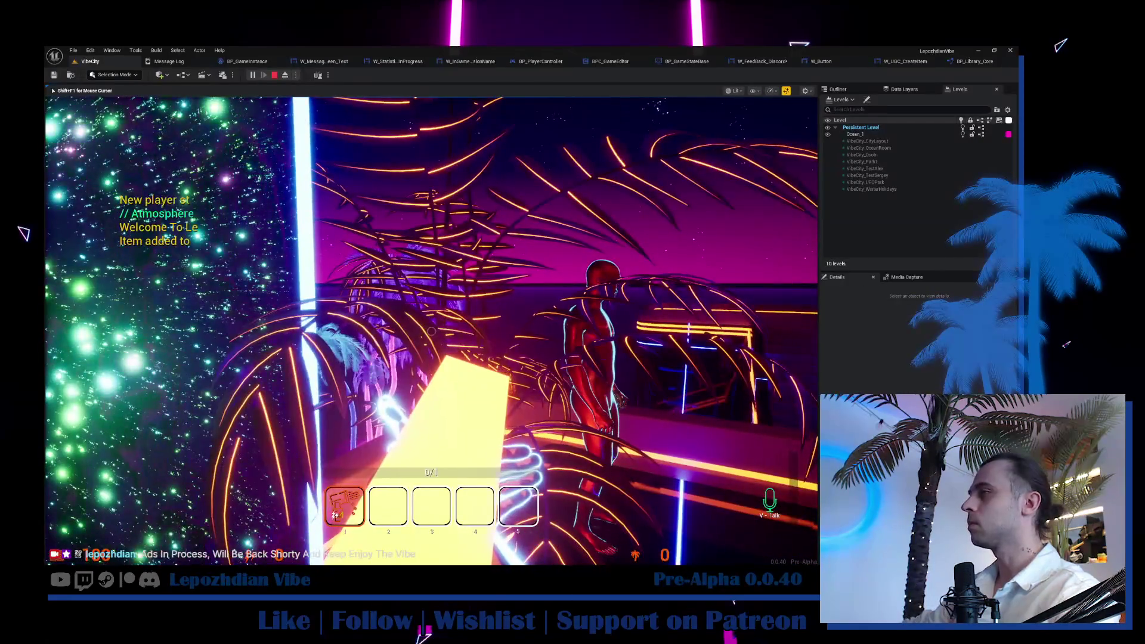
# Send another test feedback, step to the Send Bug Report call, resume, and bring Explorer into view.
pyautogui.click(105, 535)
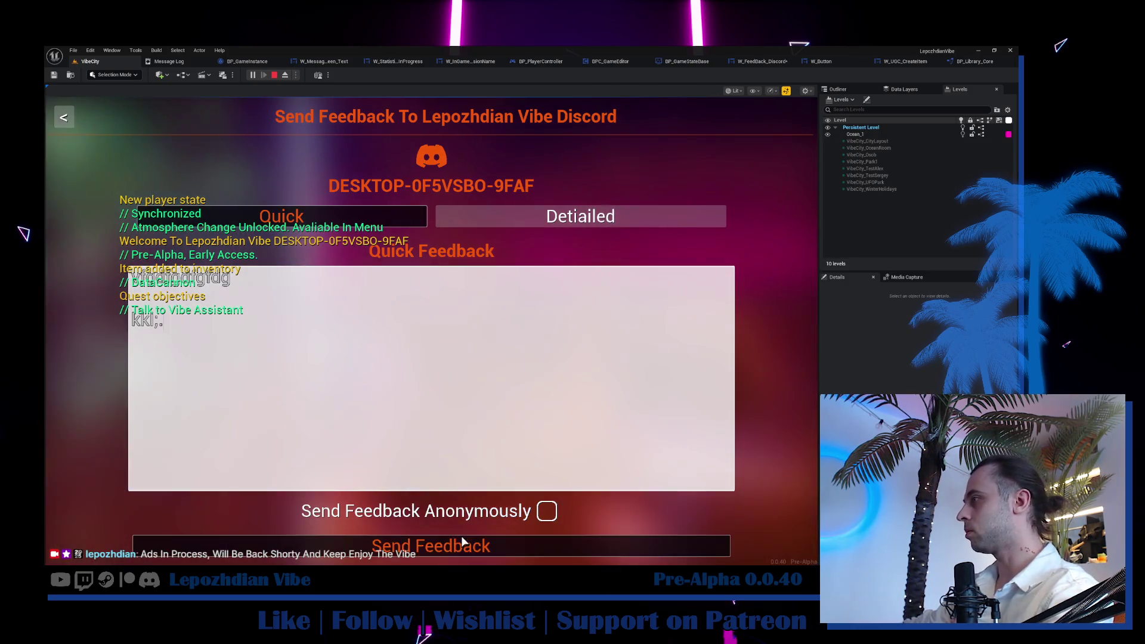
pyautogui.click(466, 546)
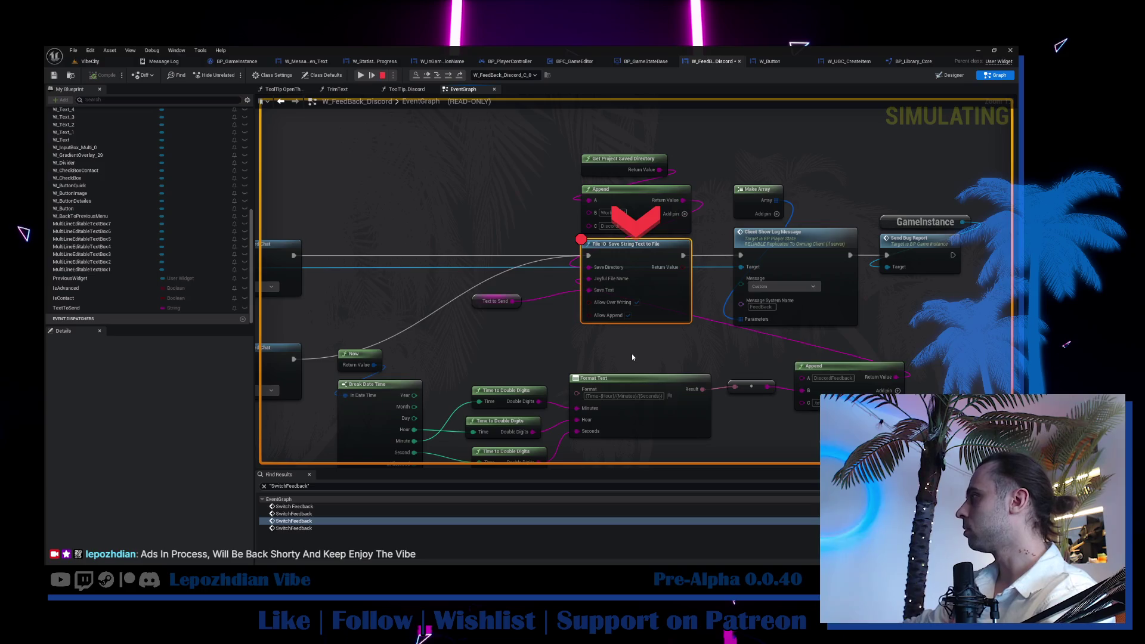
pyautogui.press('F10')
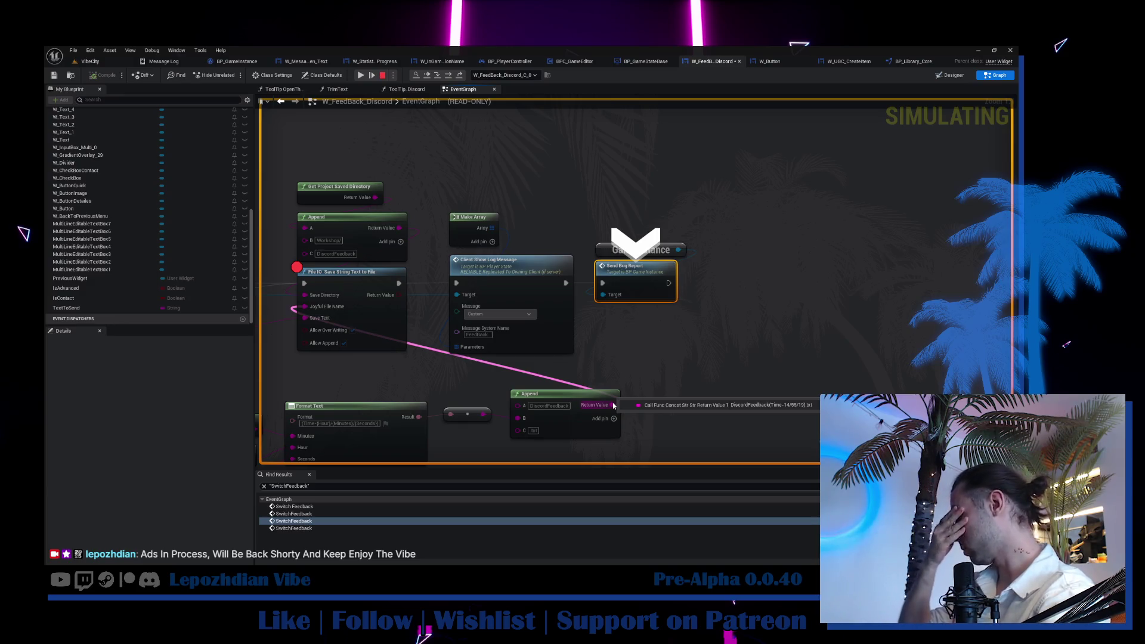
pyautogui.press('F5')
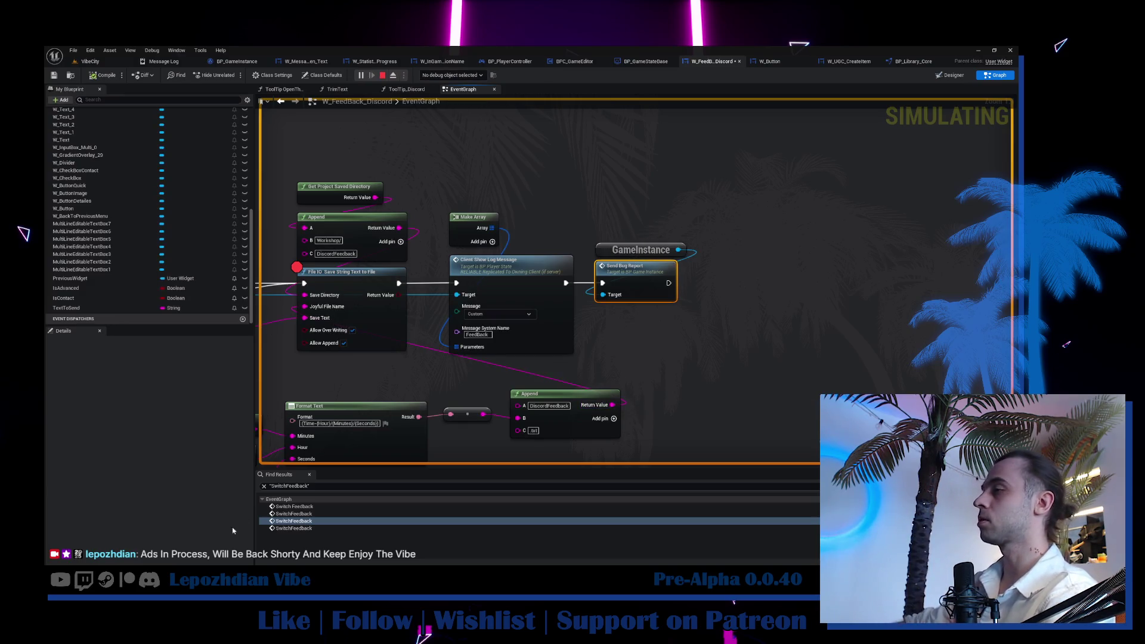
pyautogui.moveTo(677, 476); pyautogui.dragTo(721, 195)
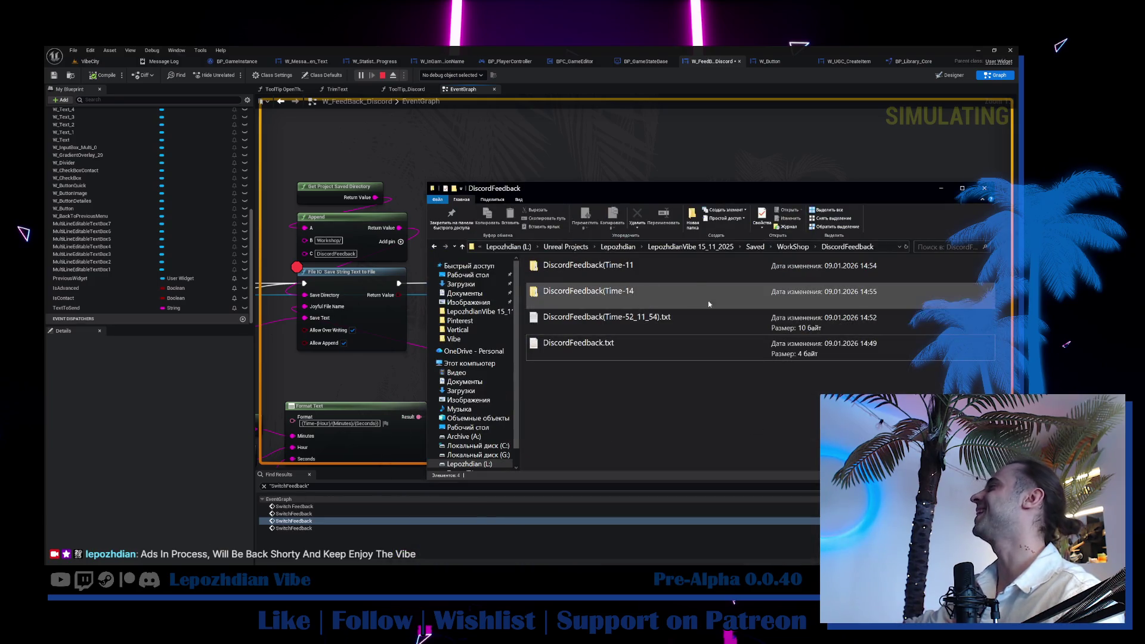
pyautogui.click(804, 250)
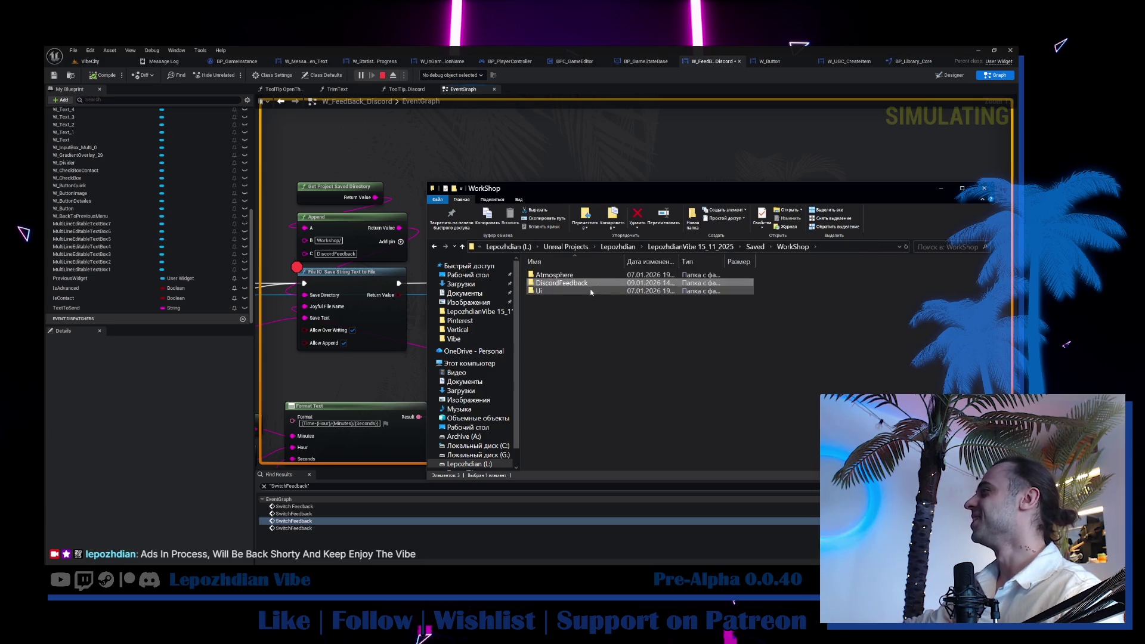
pyautogui.doubleClick(591, 284)
pyautogui.doubleClick(584, 294)
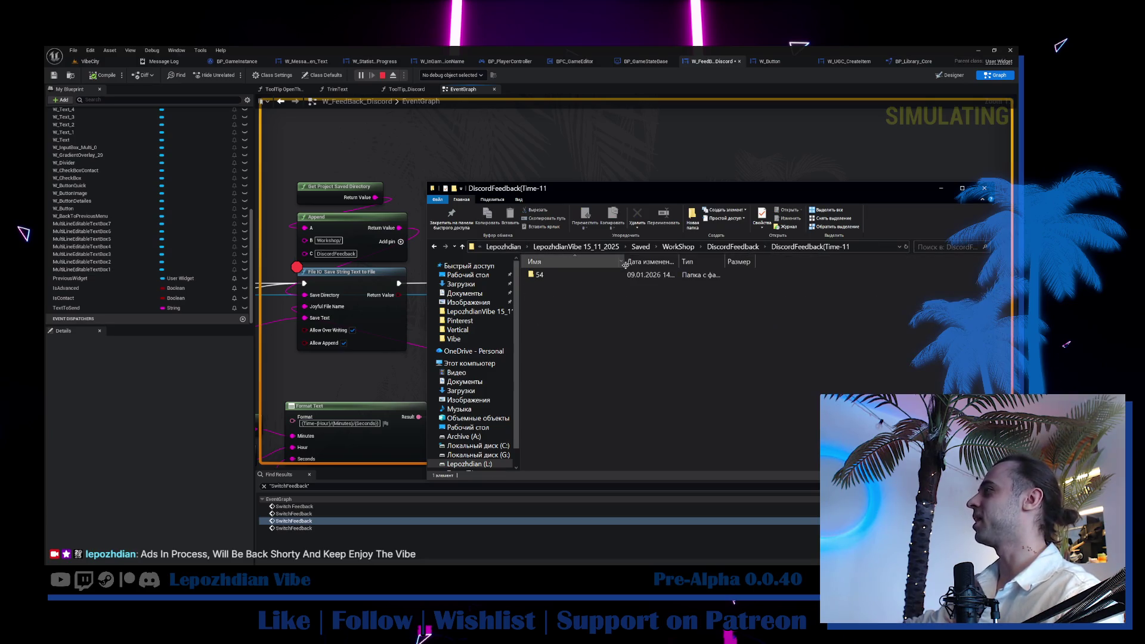
pyautogui.doubleClick(577, 276)
pyautogui.click(575, 274)
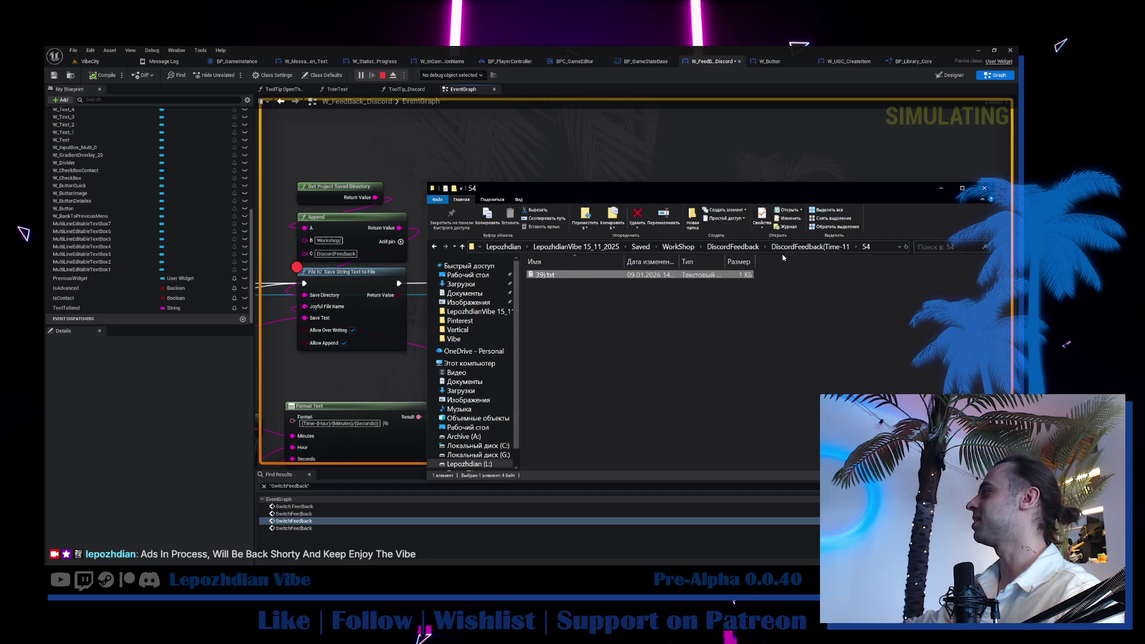
pyautogui.click(745, 247)
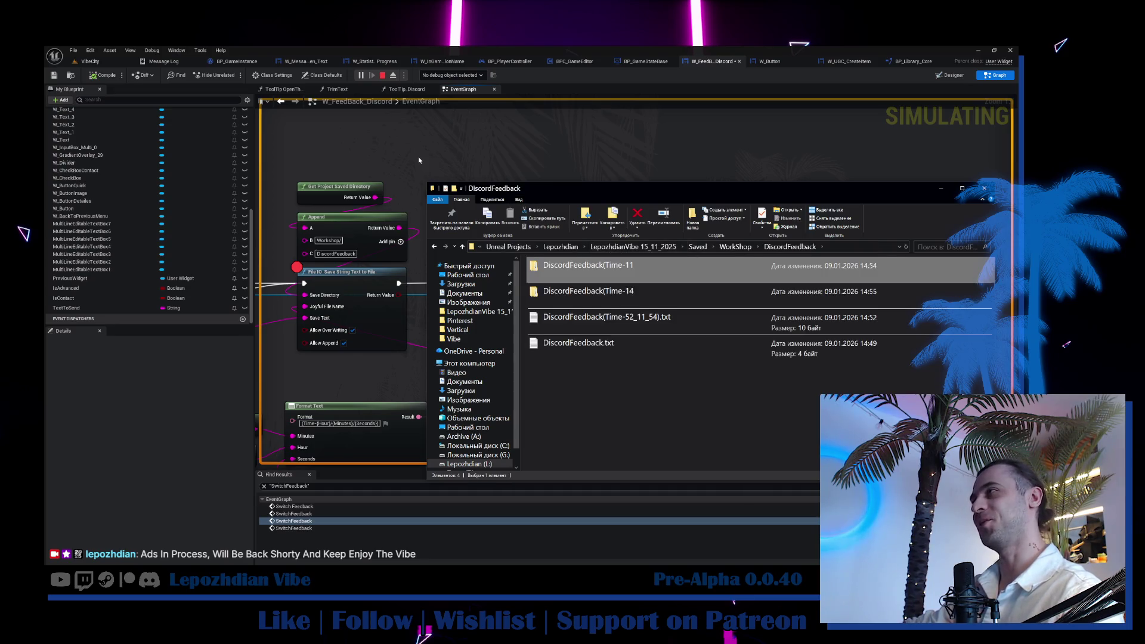
pyautogui.moveTo(418, 157); pyautogui.dragTo(669, 166)
pyautogui.scroll(3, 605, 380)
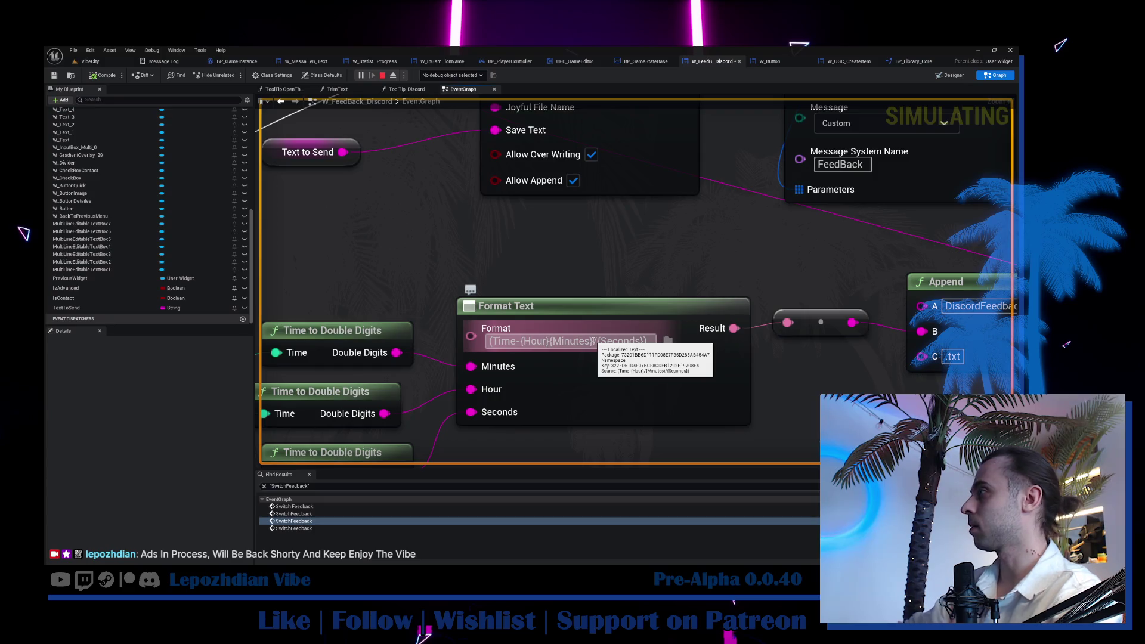
pyautogui.write('h')
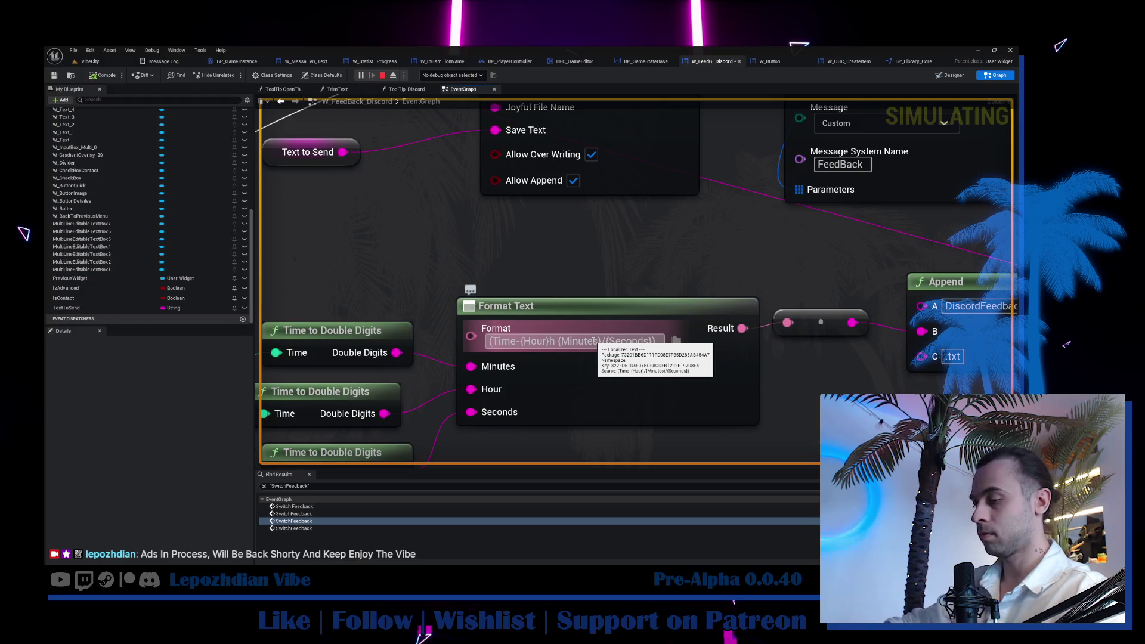
pyautogui.write('m')
# Correct the mistyped minutes suffix in the Format Text pattern and return to the VibeCity level.
pyautogui.press('BackSpace')
pyautogui.press('BackSpace')
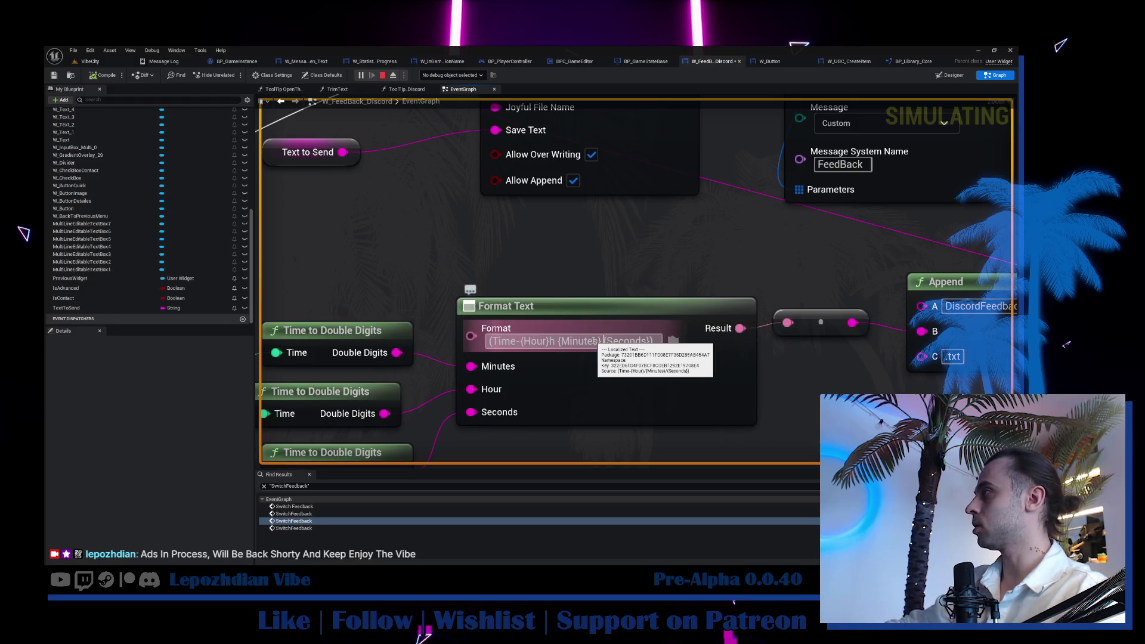
pyautogui.press('Return')
pyautogui.write('m')
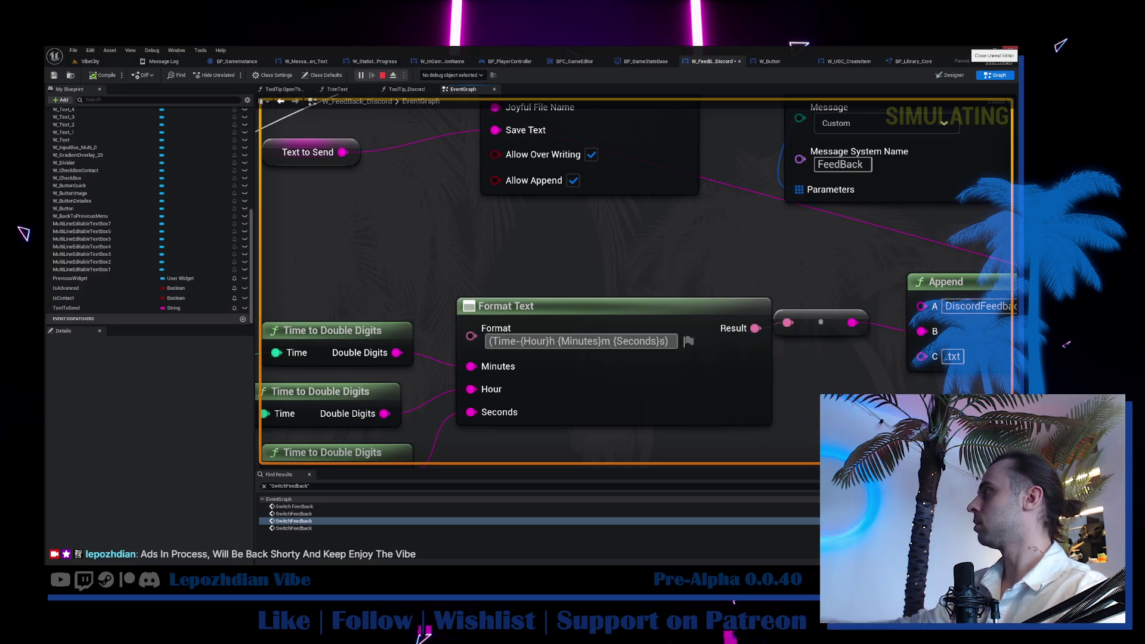
pyautogui.moveTo(562, 269); pyautogui.dragTo(506, 246)
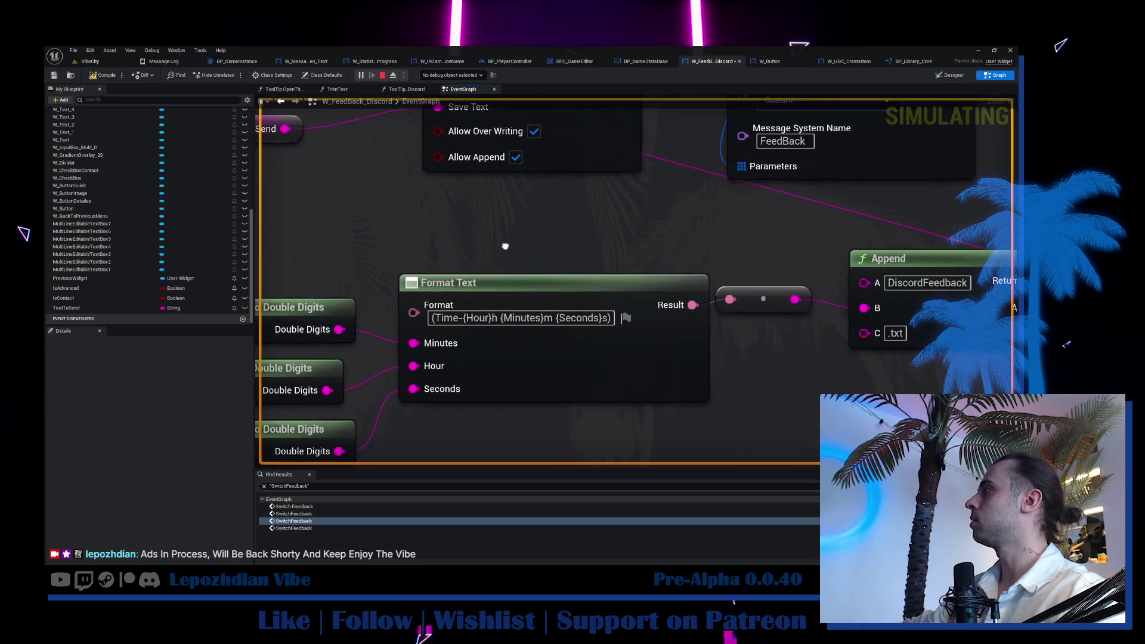
pyautogui.scroll(-1, 505, 246)
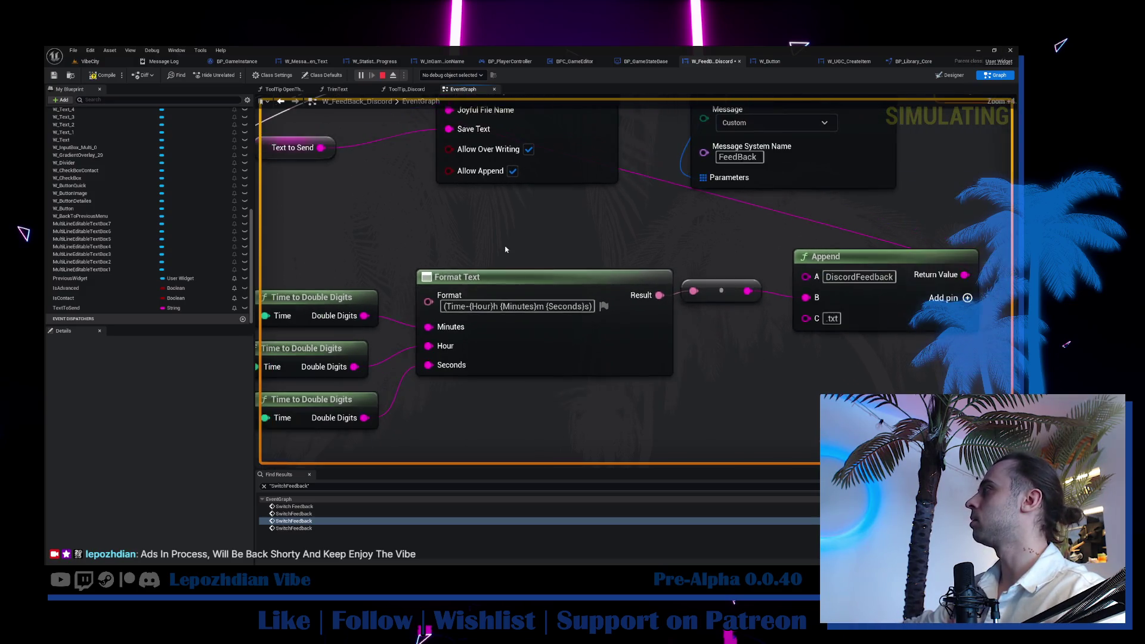
pyautogui.click(91, 62)
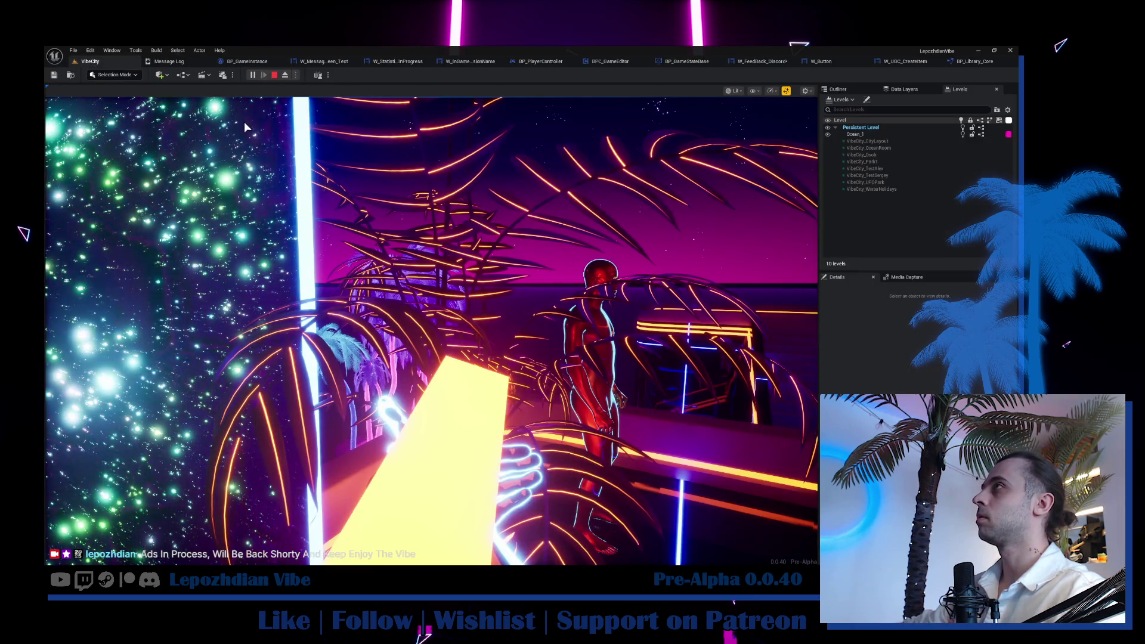
# Restart the play session, send feedback from the Discord screen, step once and resume past the breakpoint.
pyautogui.click(274, 75)
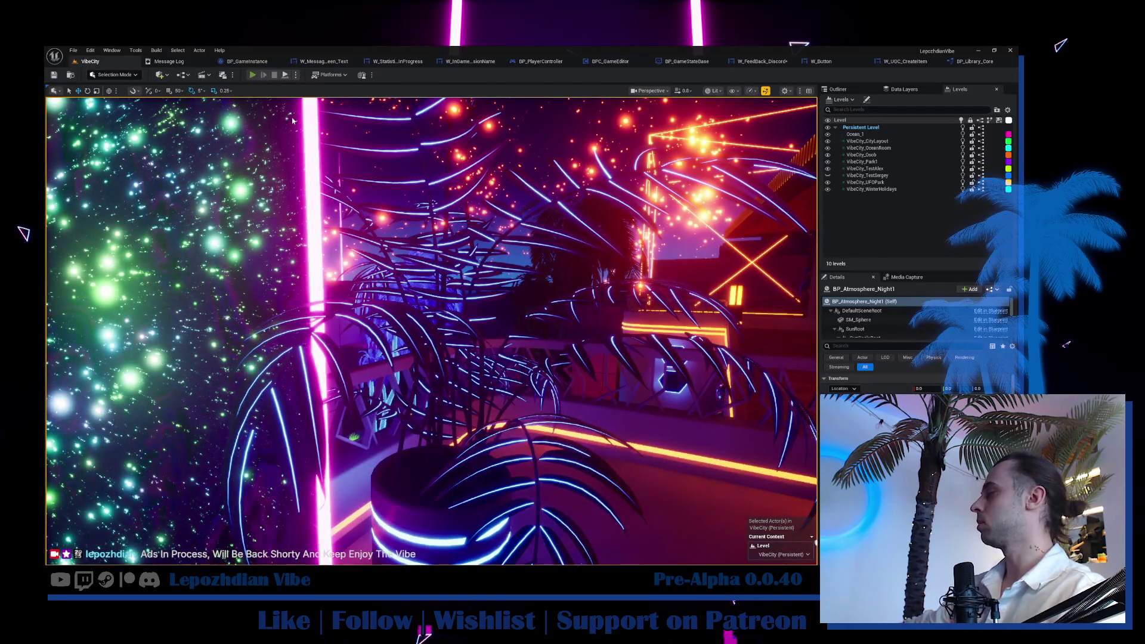
pyautogui.hotkey('alt', 'p')
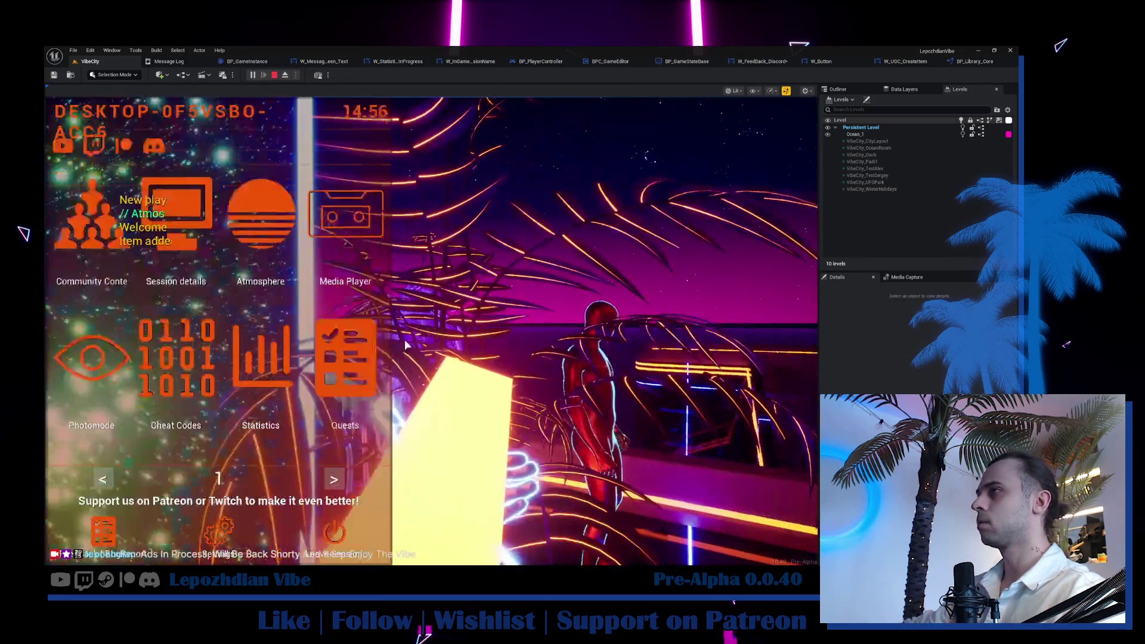
pyautogui.click(89, 369)
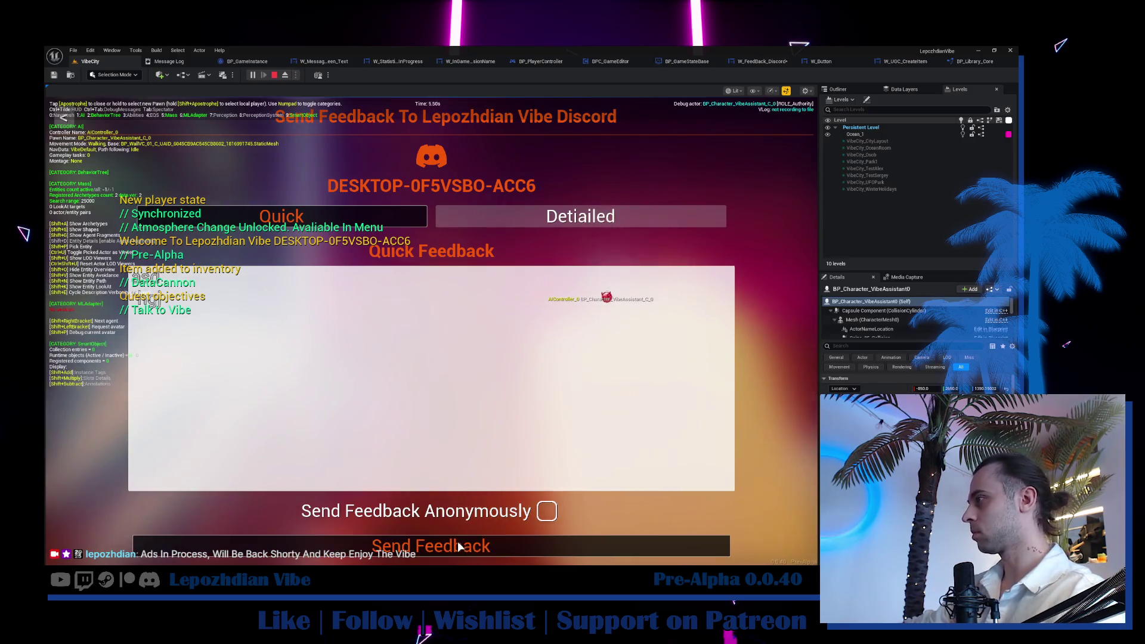
pyautogui.click(456, 542)
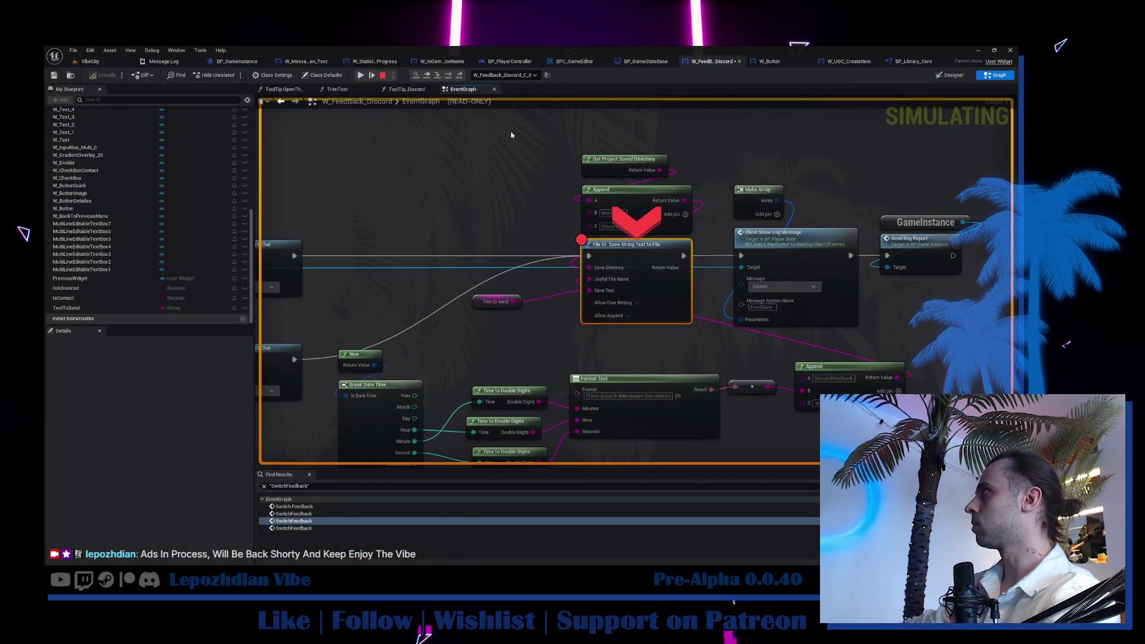
pyautogui.click(371, 75)
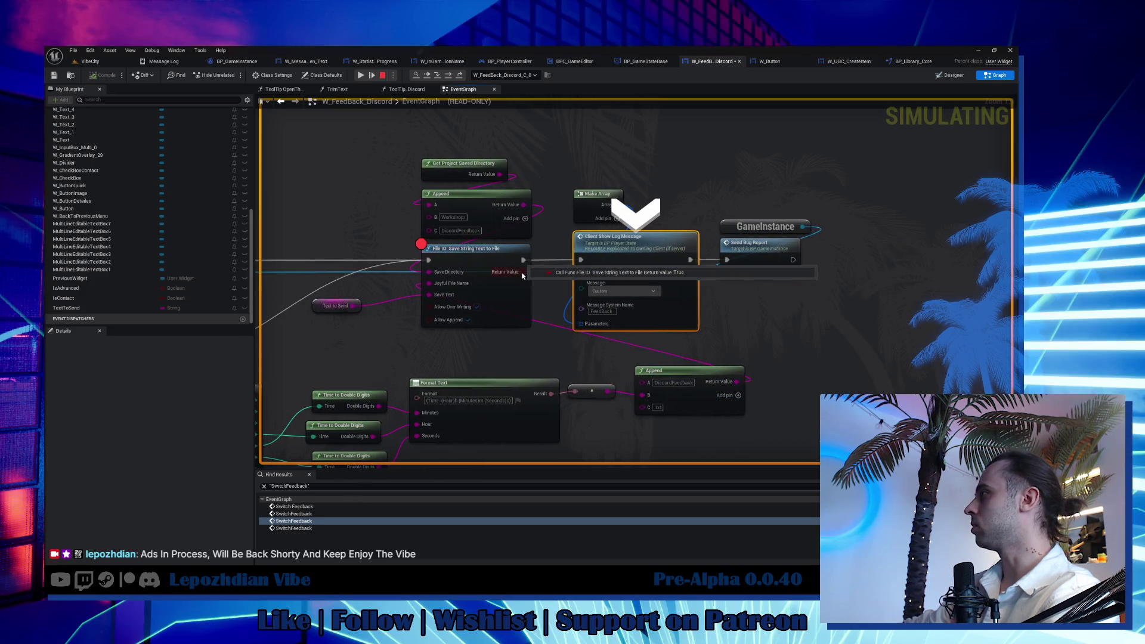
pyautogui.click(358, 75)
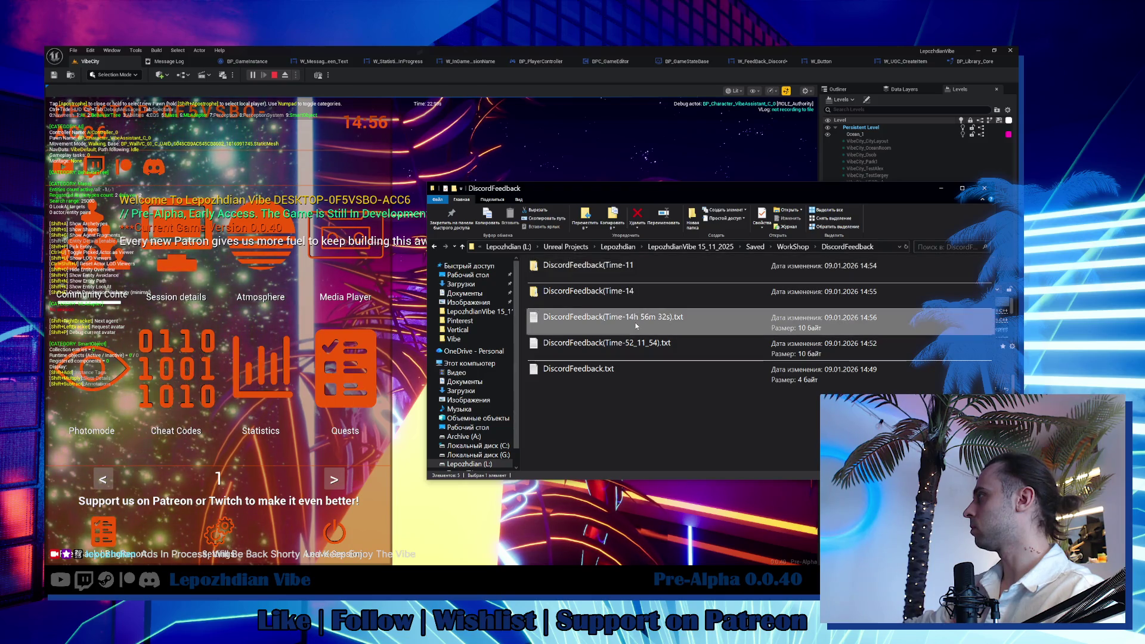
# Start and cancel renaming DiscordFeedback(Time-14h 56m 32s).txt, keeping its original name.
pyautogui.click(635, 326)
pyautogui.moveTo(624, 318); pyautogui.dragTo(670, 318)
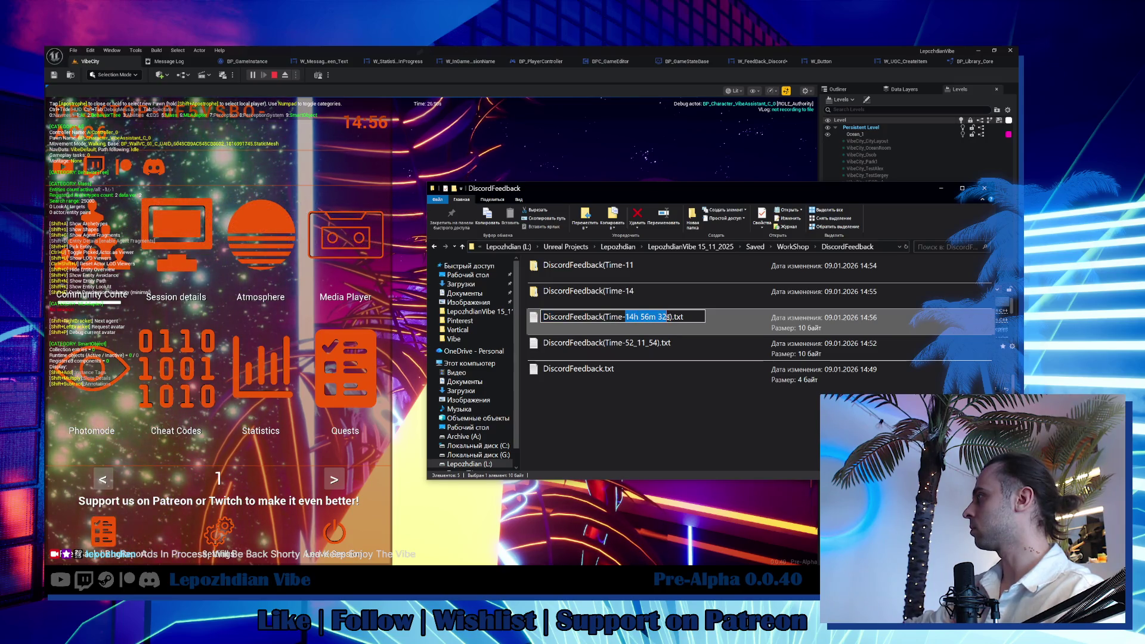
pyautogui.press('Return')
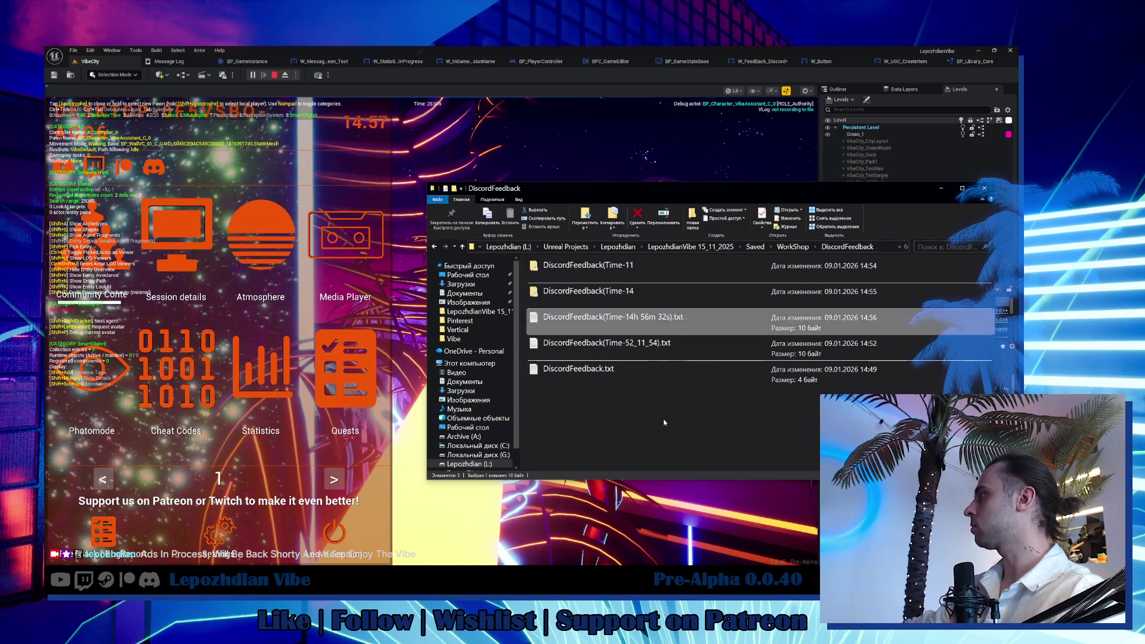
pyautogui.click(663, 419)
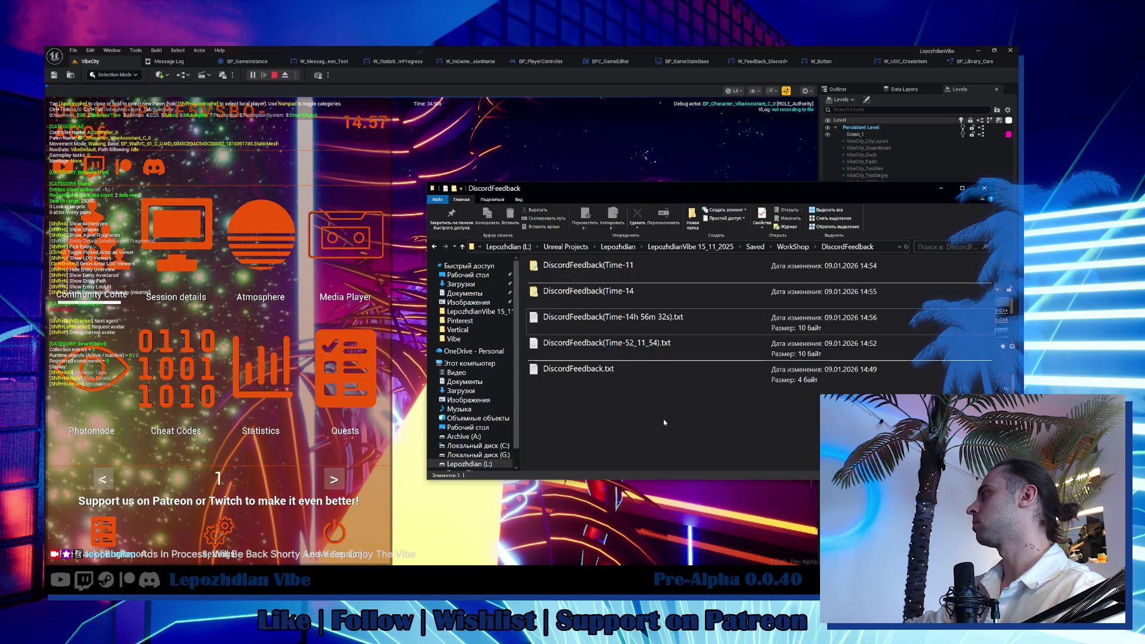
# Return to the running game, stop the play test and switch windows with Alt+Tab.
pyautogui.click(402, 338)
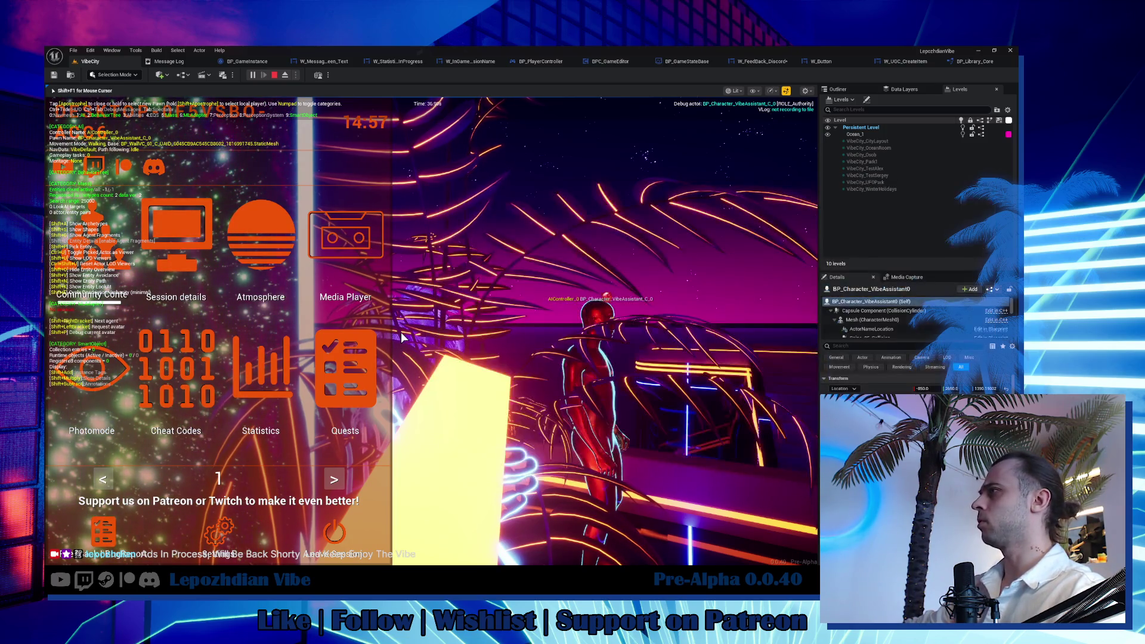
pyautogui.press('Escape')
pyautogui.hotkey('alt', 'Tab')
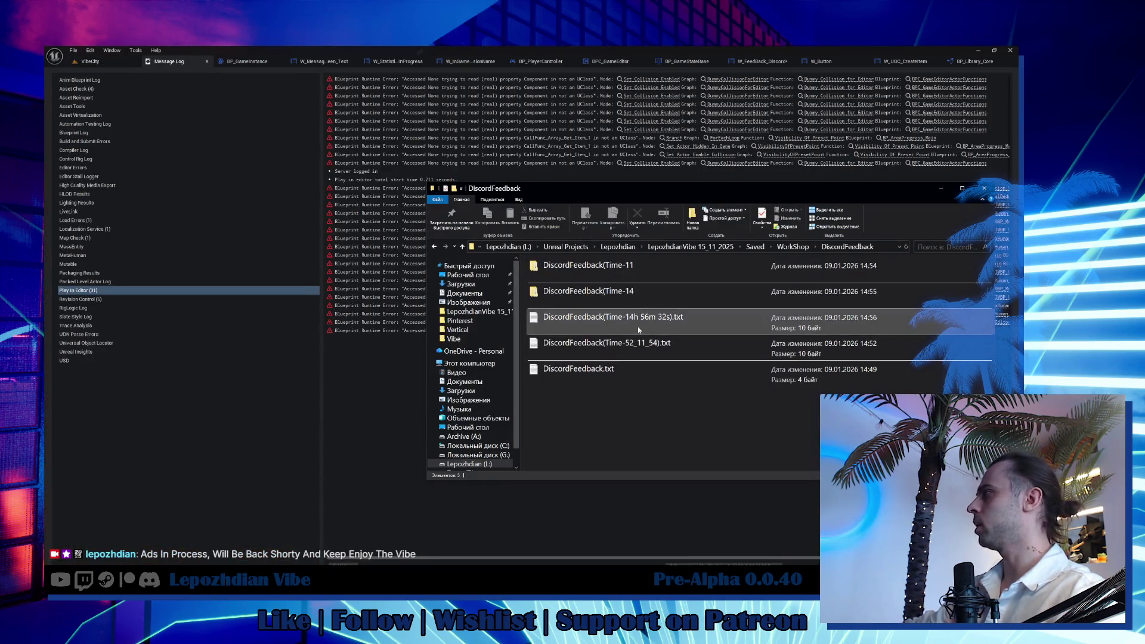
# In the W_Feedback_Discord graph, remove the Time- prefix so the format reads ({Hour}h {Minutes}m {Seconds}s).
pyautogui.click(629, 321)
pyautogui.click(762, 61)
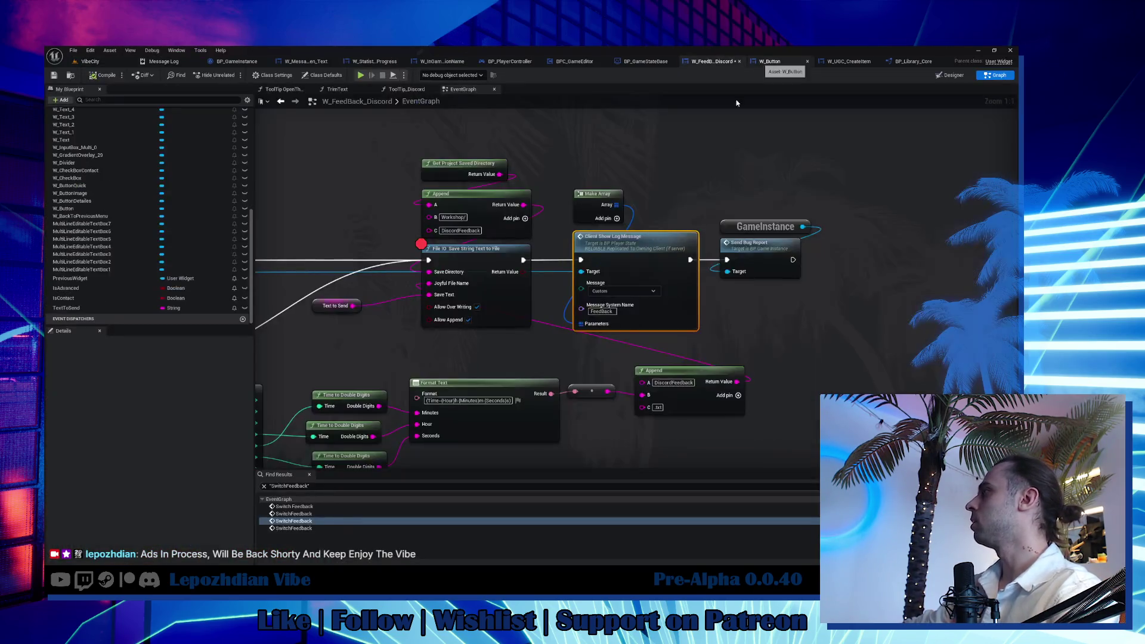
pyautogui.scroll(6, 497, 338)
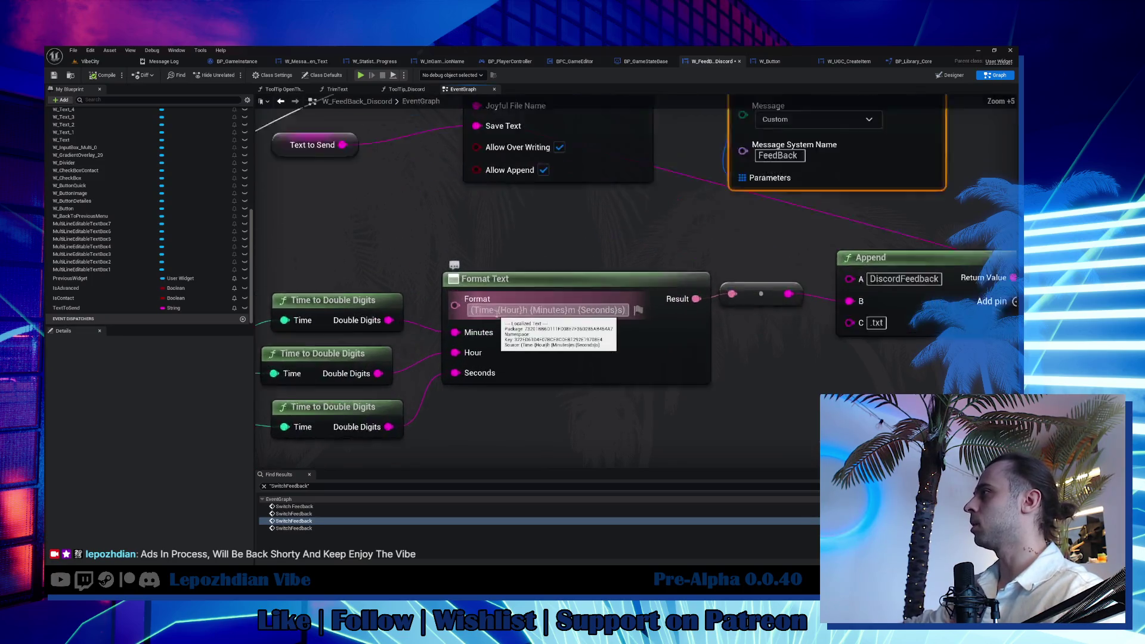
pyautogui.click(505, 310)
pyautogui.press('BackSpace')
pyautogui.press('BackSpace')
pyautogui.press('BackSpace')
pyautogui.press('Return')
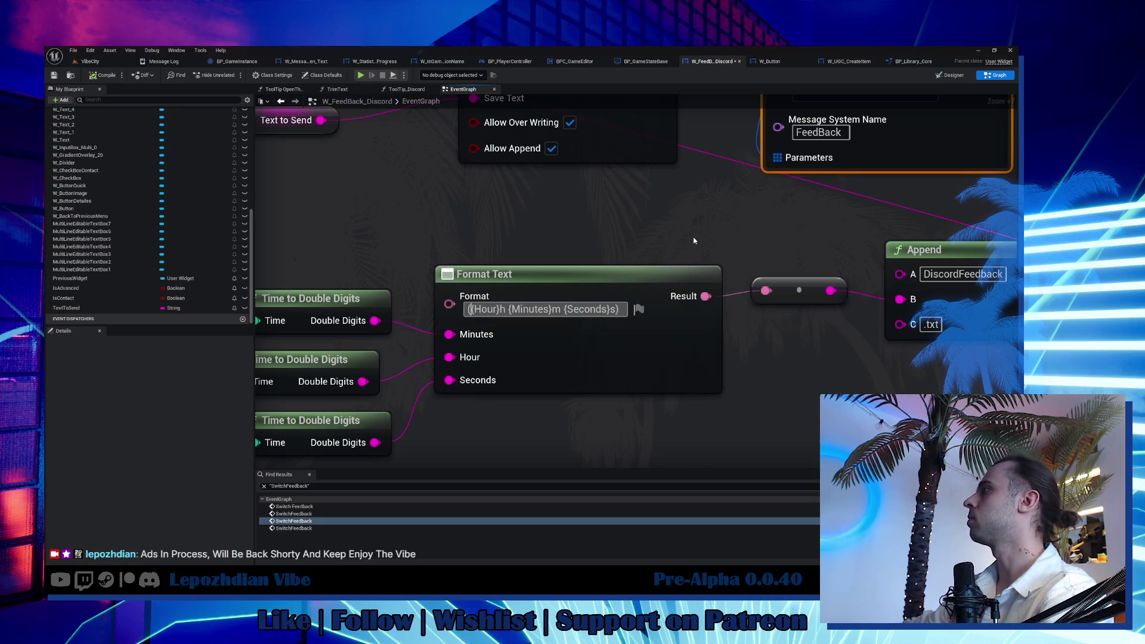
pyautogui.scroll(-5, 634, 224)
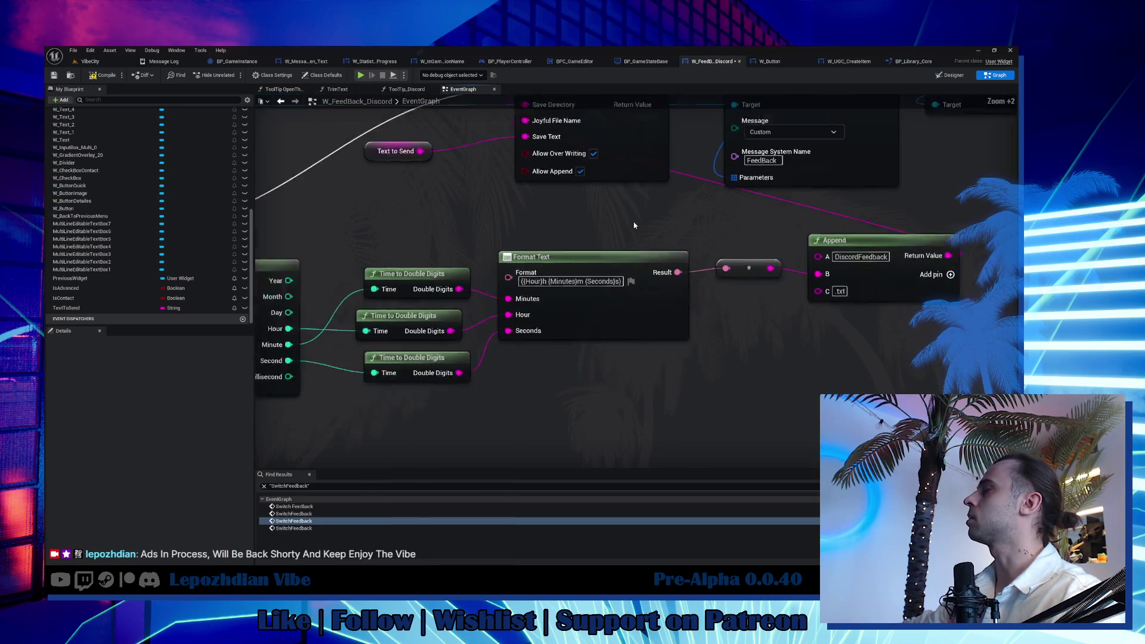
pyautogui.scroll(-3, 633, 224)
pyautogui.scroll(1, 564, 298)
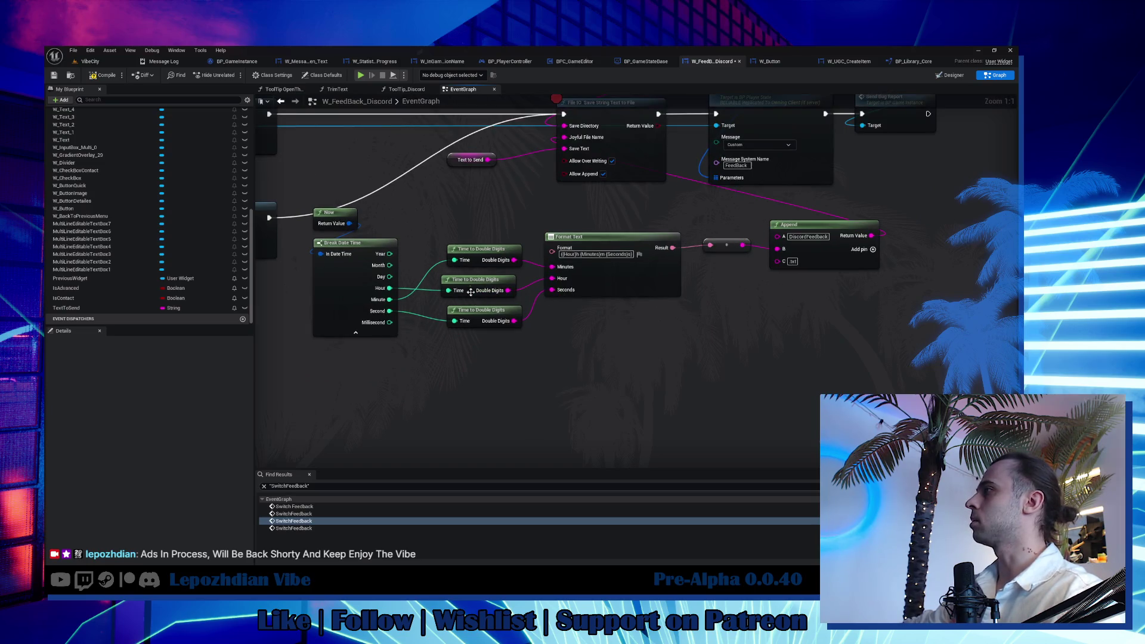
# Line up the Time to Double Digits nodes, select the Save String to File node and compile the blueprint.
pyautogui.keyDown('ctrl'); pyautogui.click(488, 250); pyautogui.keyUp('ctrl')
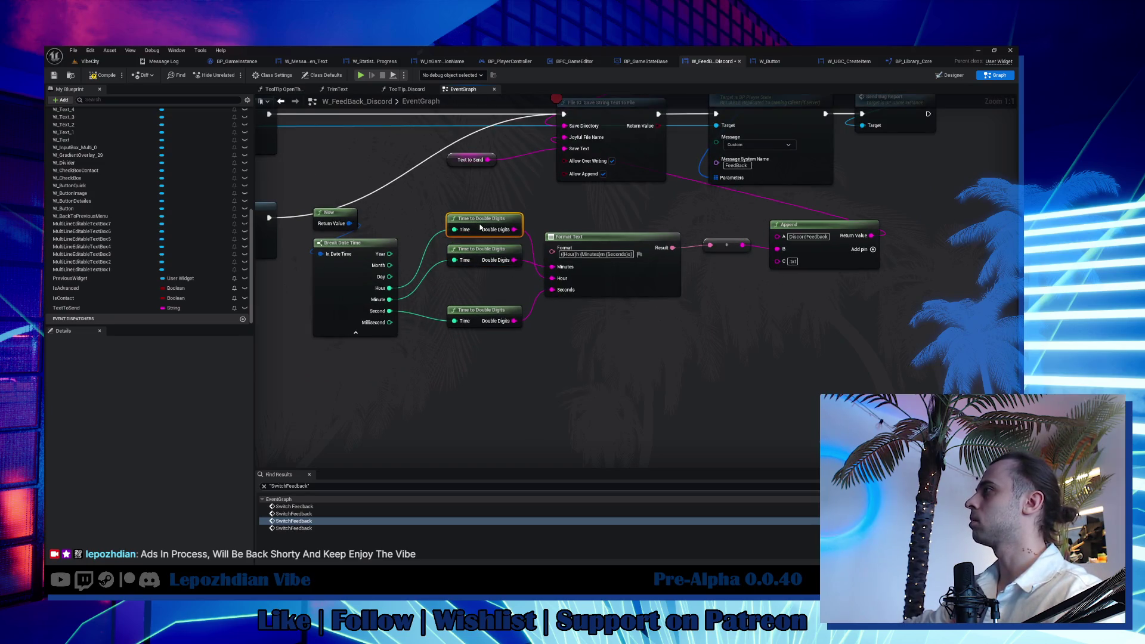
pyautogui.moveTo(475, 280); pyautogui.dragTo(481, 285)
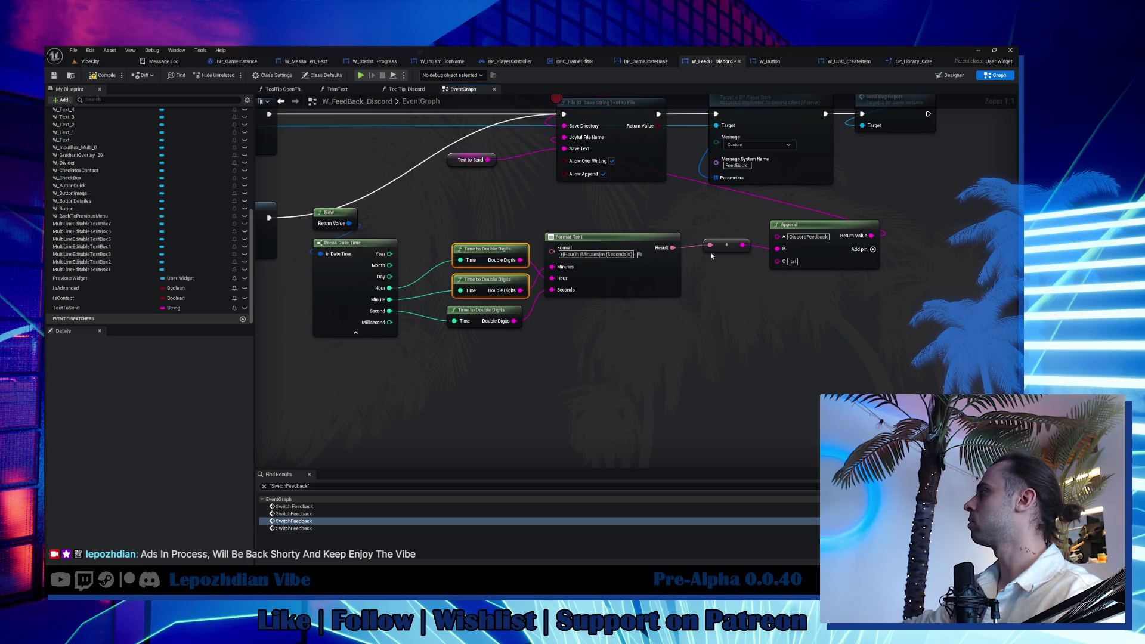
pyautogui.click(727, 246)
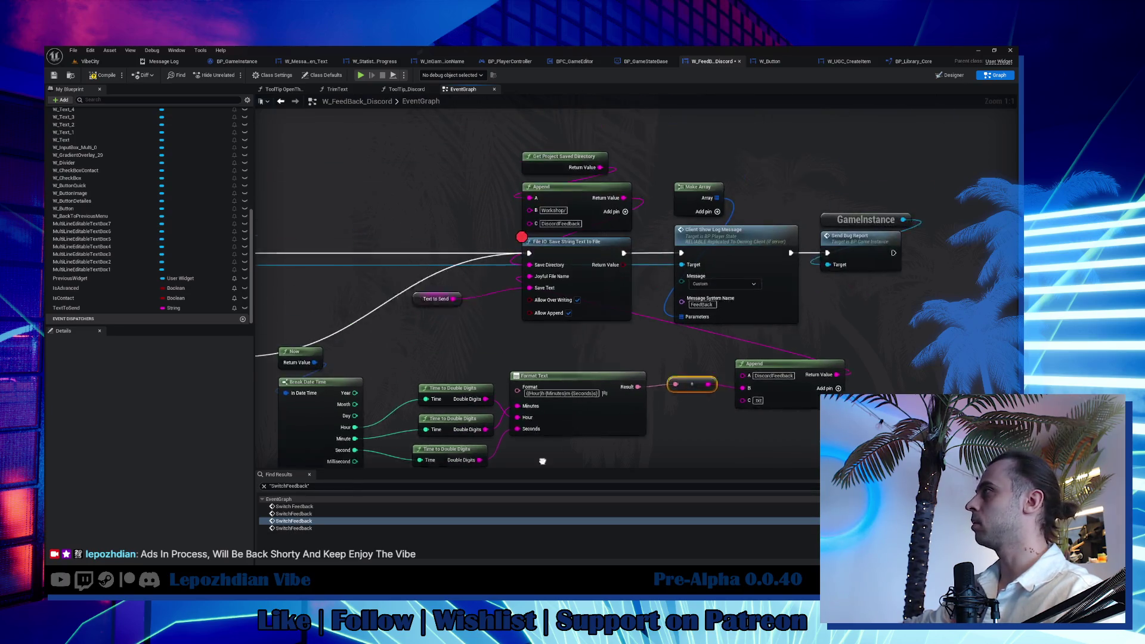
pyautogui.moveTo(612, 103); pyautogui.dragTo(573, 259)
pyautogui.click(573, 259)
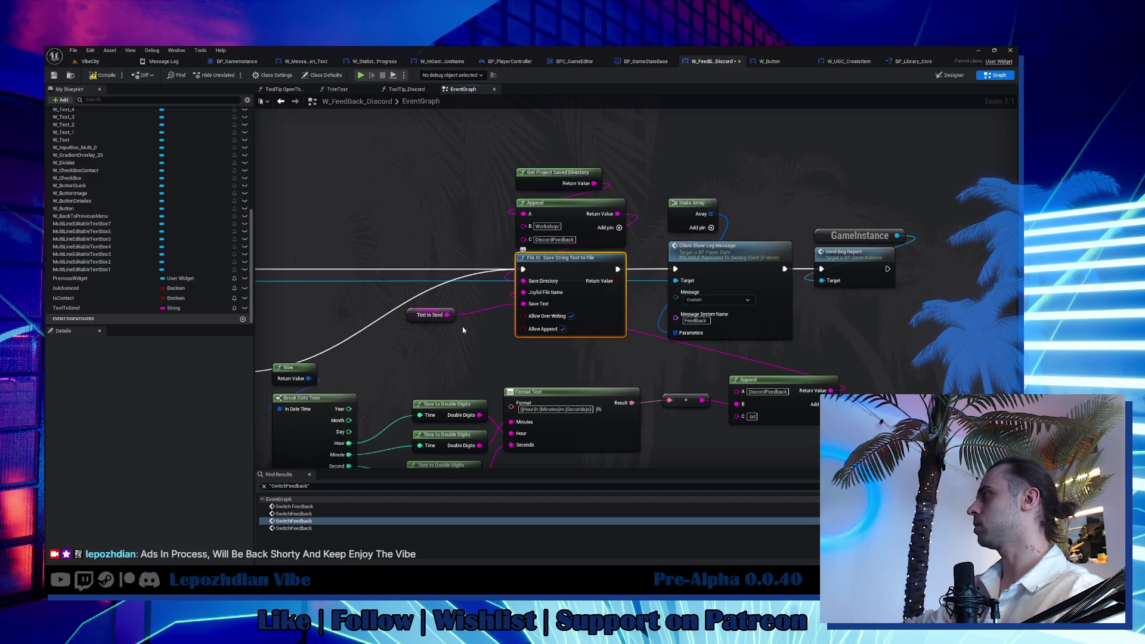
pyautogui.click(103, 75)
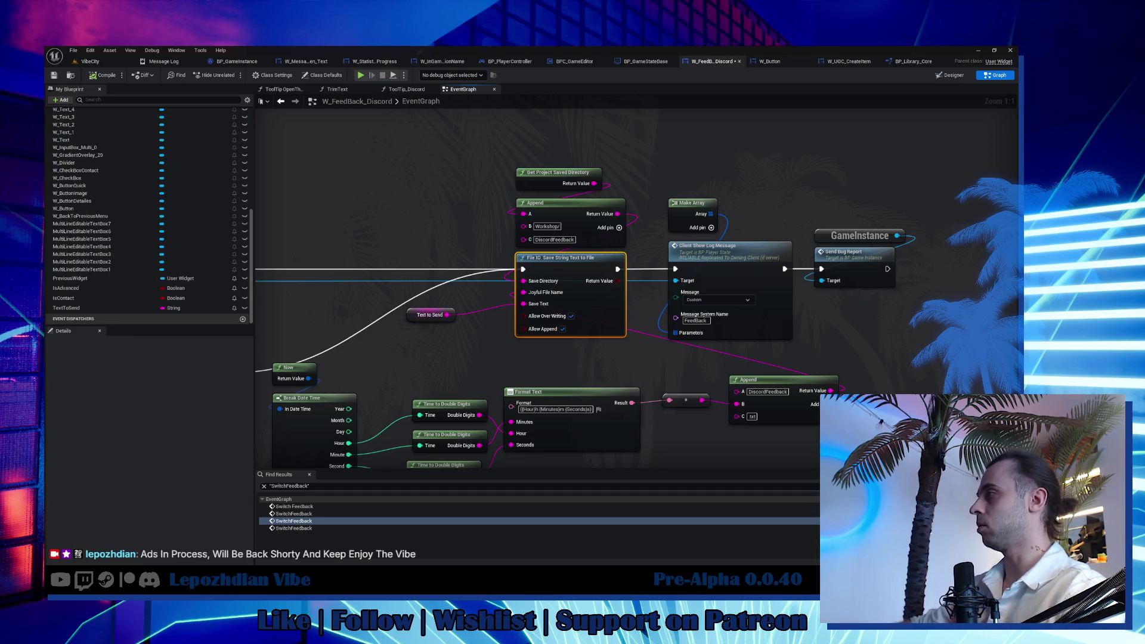
pyautogui.scroll(-3, 435, 206)
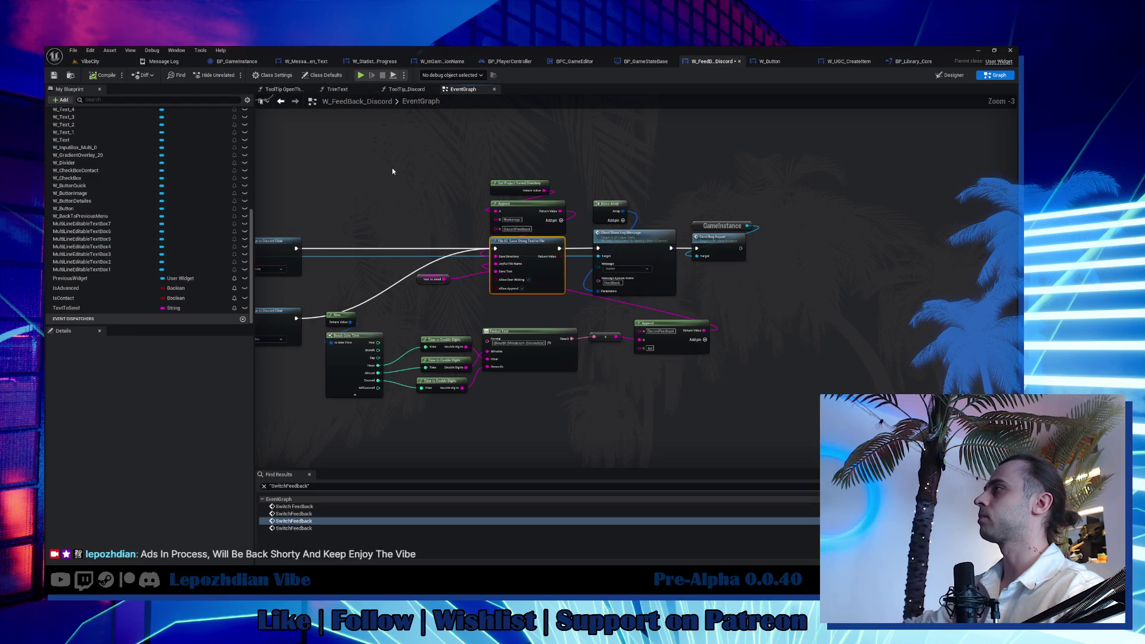
# Marquee-select the feedback-saving nodes and shift them slightly left.
pyautogui.moveTo(392, 167); pyautogui.dragTo(761, 403)
pyautogui.scroll(3, 500, 245)
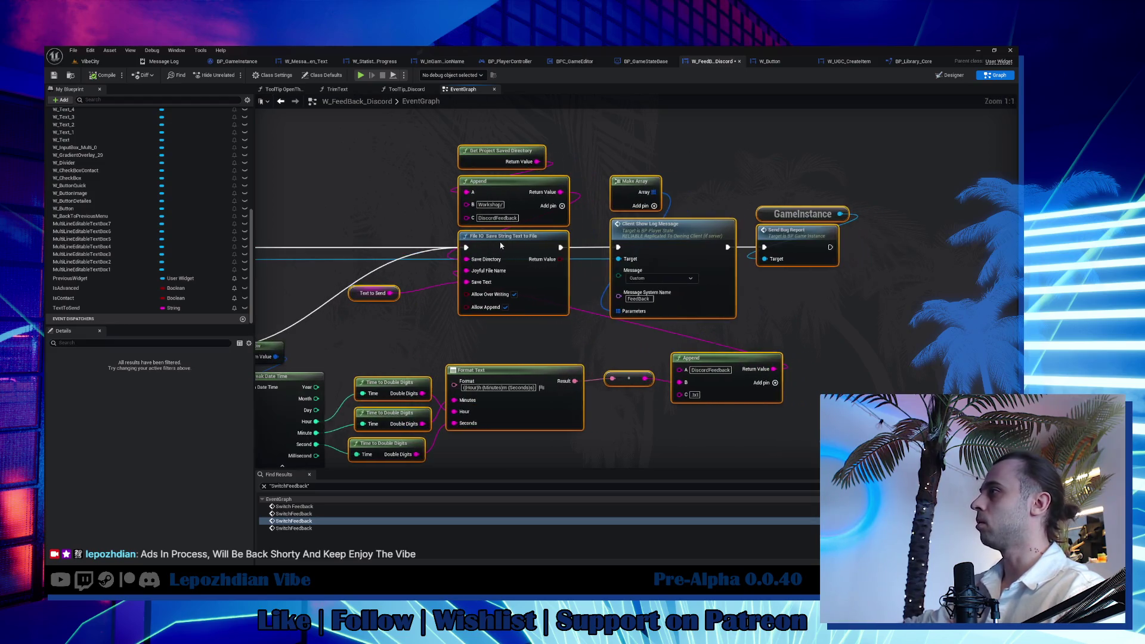
pyautogui.moveTo(500, 246); pyautogui.dragTo(484, 244)
pyautogui.click(423, 339)
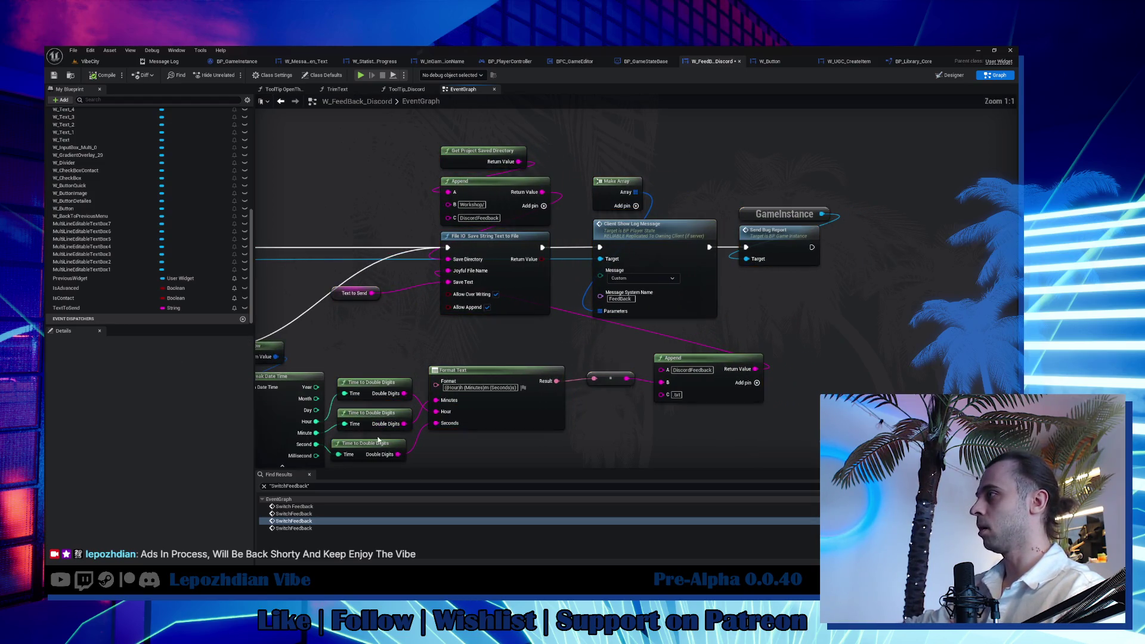
# Nudge the time-conversion, Format Text and reroute nodes into line, recompile, and switch to Explorer.
pyautogui.moveTo(379, 439); pyautogui.dragTo(384, 445)
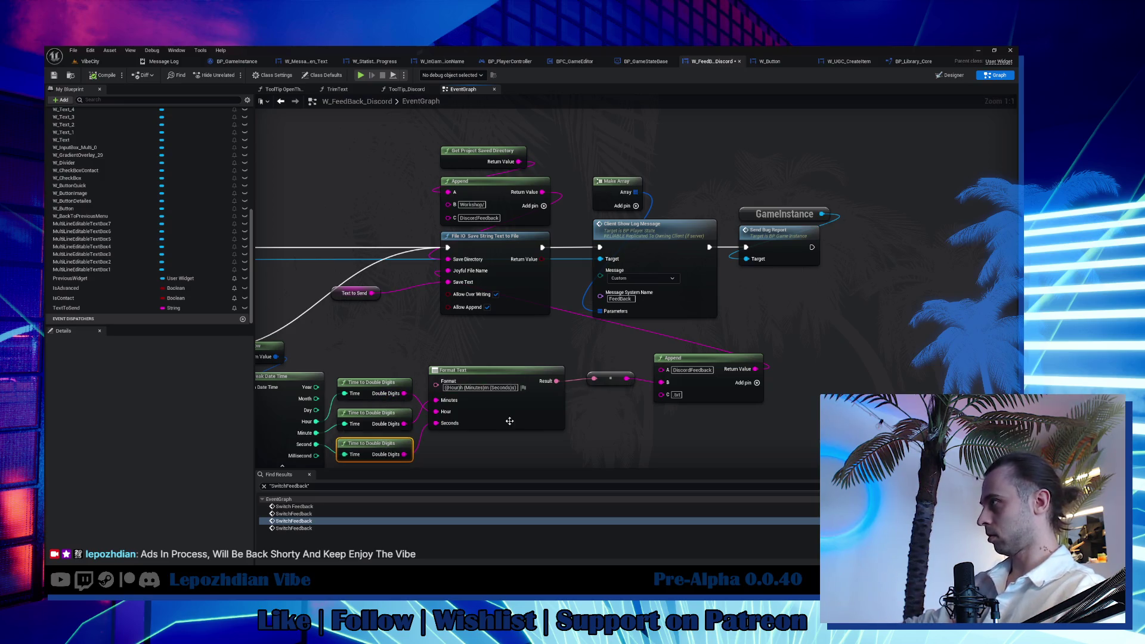
pyautogui.moveTo(513, 410); pyautogui.dragTo(519, 424)
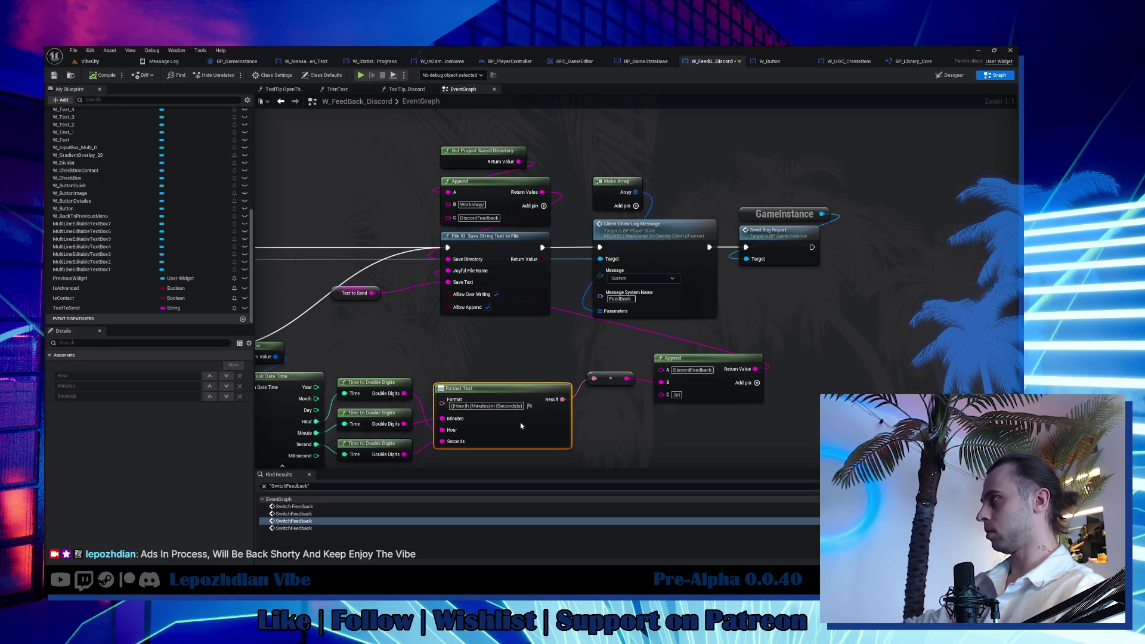
pyautogui.moveTo(611, 380); pyautogui.dragTo(613, 410)
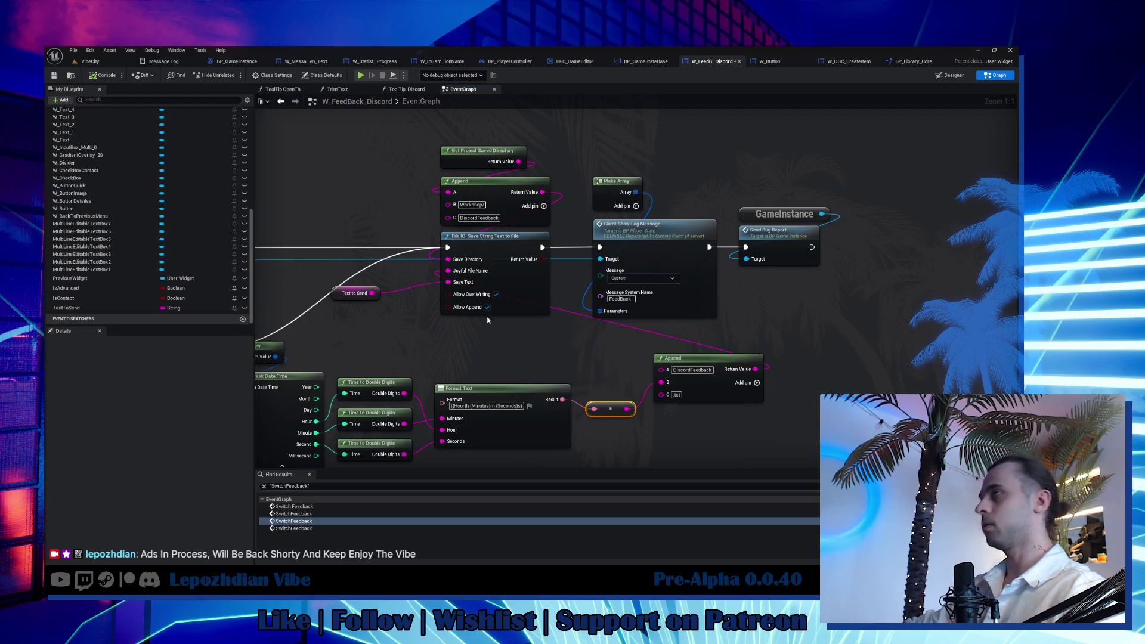
pyautogui.click(93, 75)
pyautogui.hotkey('alt', 'Tab')
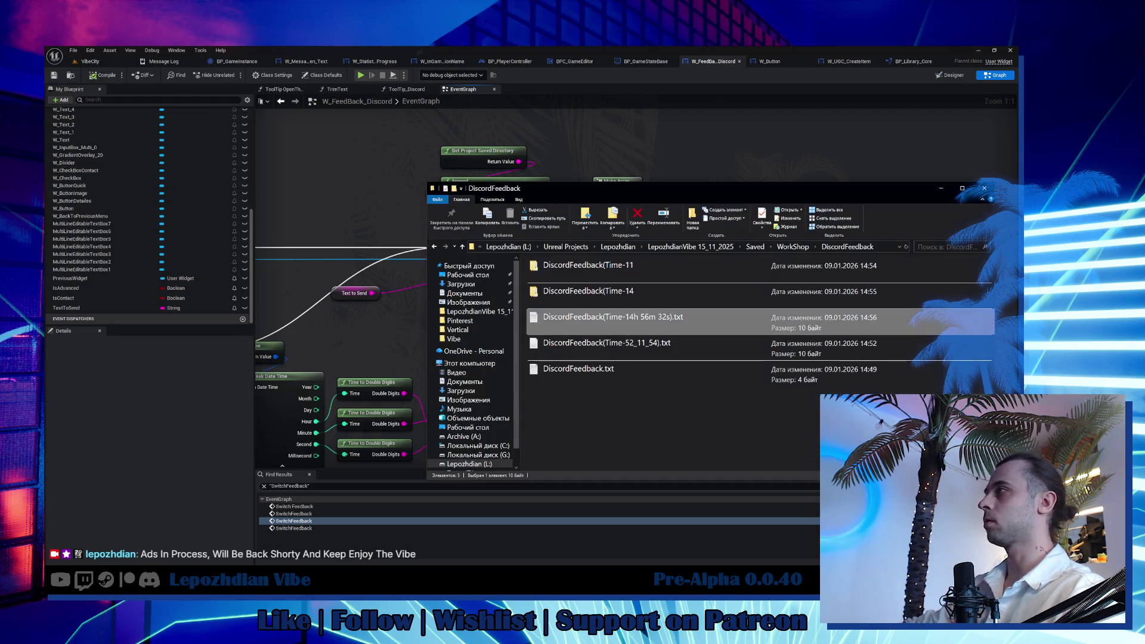
# Reopen the DiscordFeedback folder, delete all five old feedback items, and minimize Explorer.
pyautogui.click(793, 246)
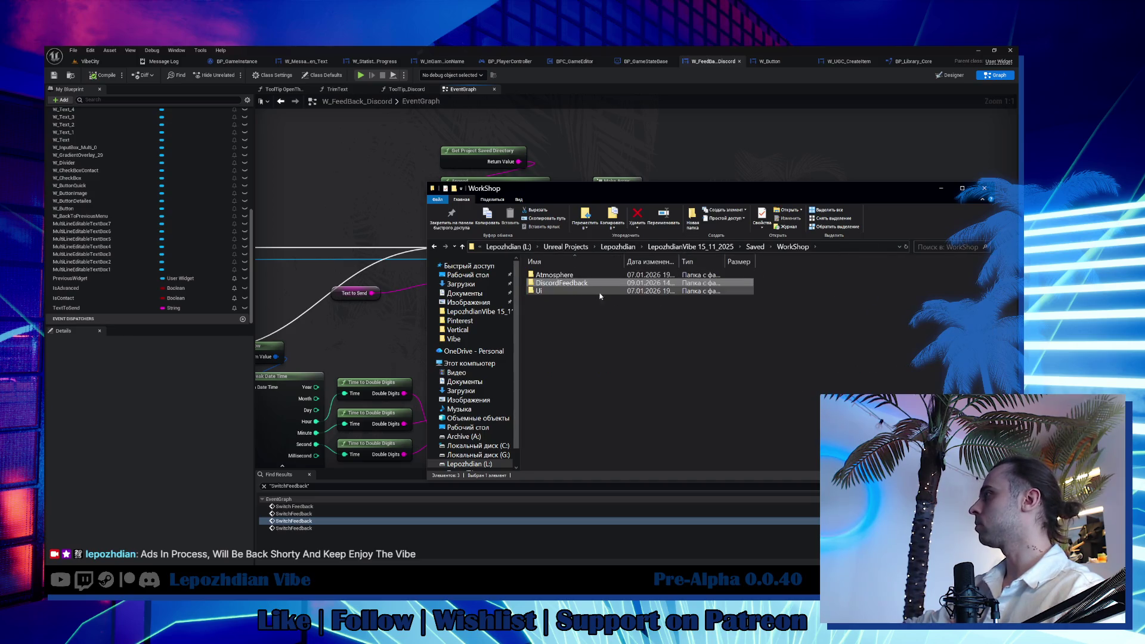
pyautogui.doubleClick(561, 283)
pyautogui.keyDown('shift'); pyautogui.click(607, 370); pyautogui.keyUp('shift')
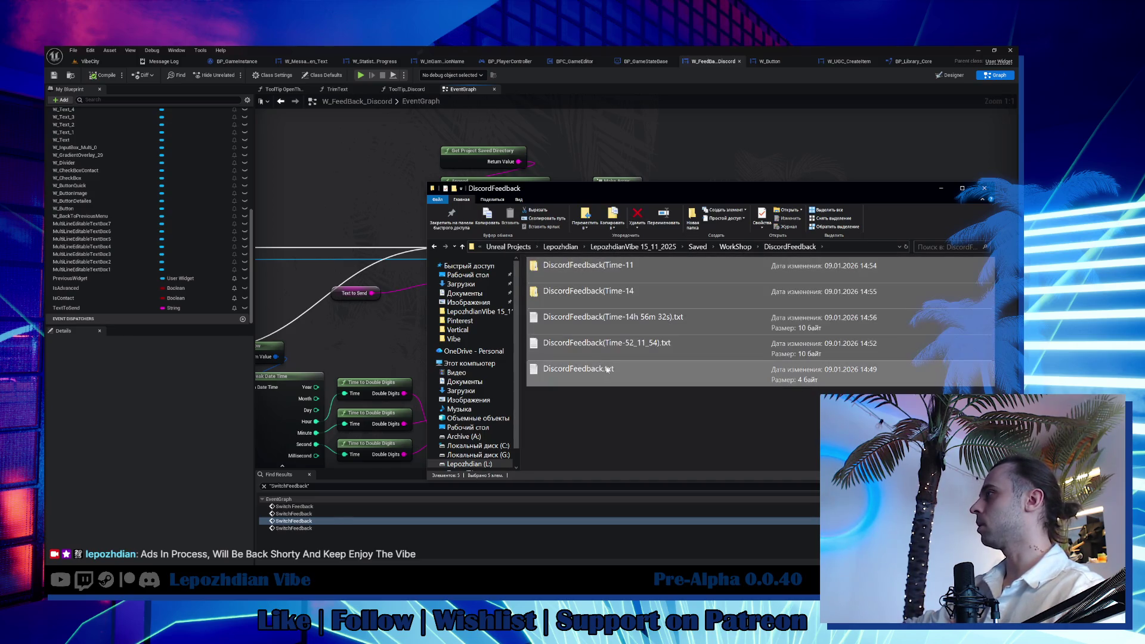
pyautogui.press('Delete')
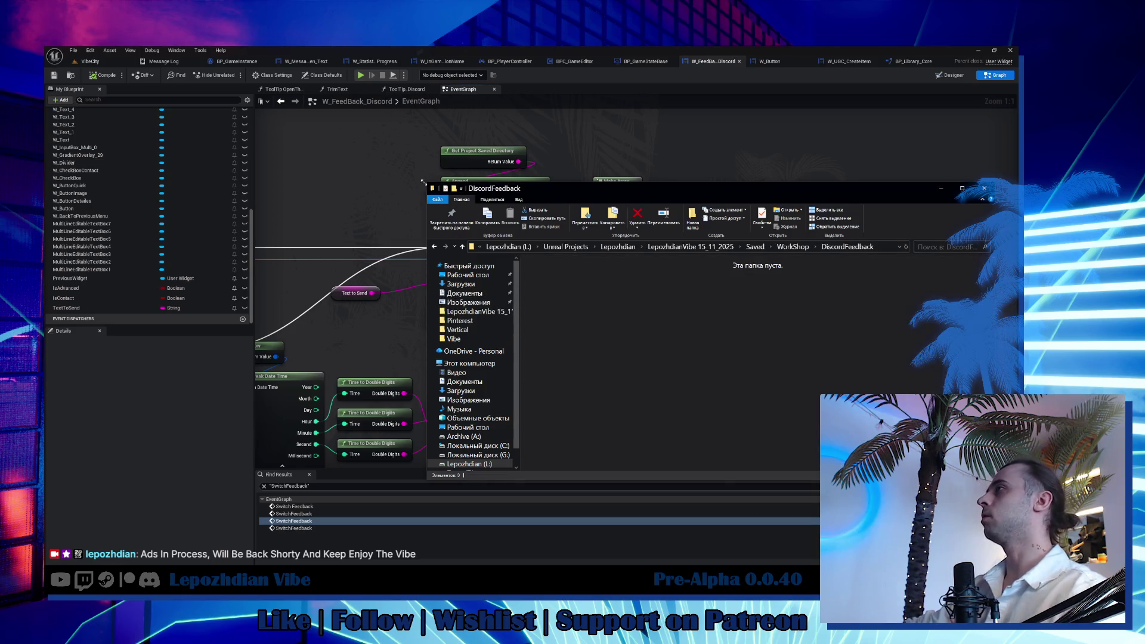
pyautogui.click(341, 156)
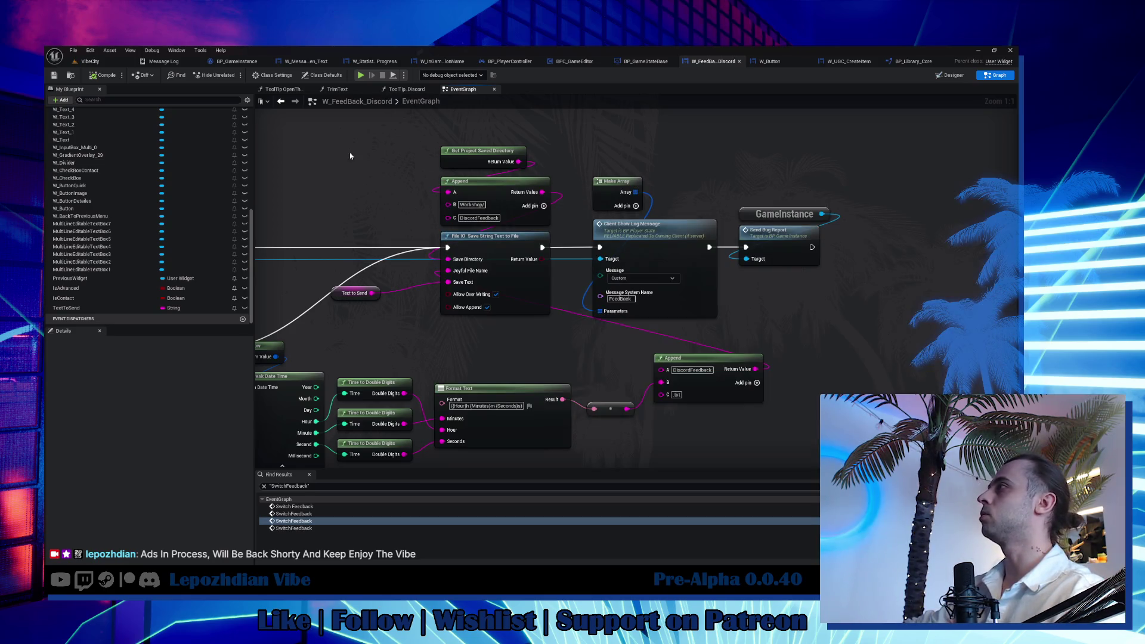
# From the Designer, follow the Send Feedback button's tooltip binding to its GetToolTipWidget function graph.
pyautogui.click(947, 76)
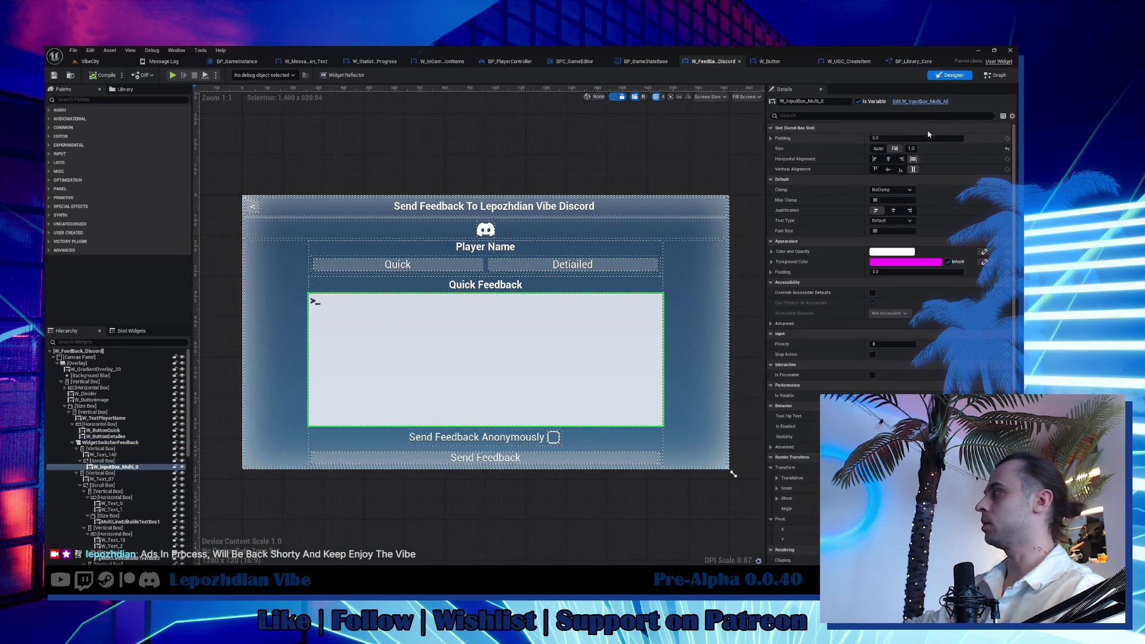
pyautogui.click(995, 75)
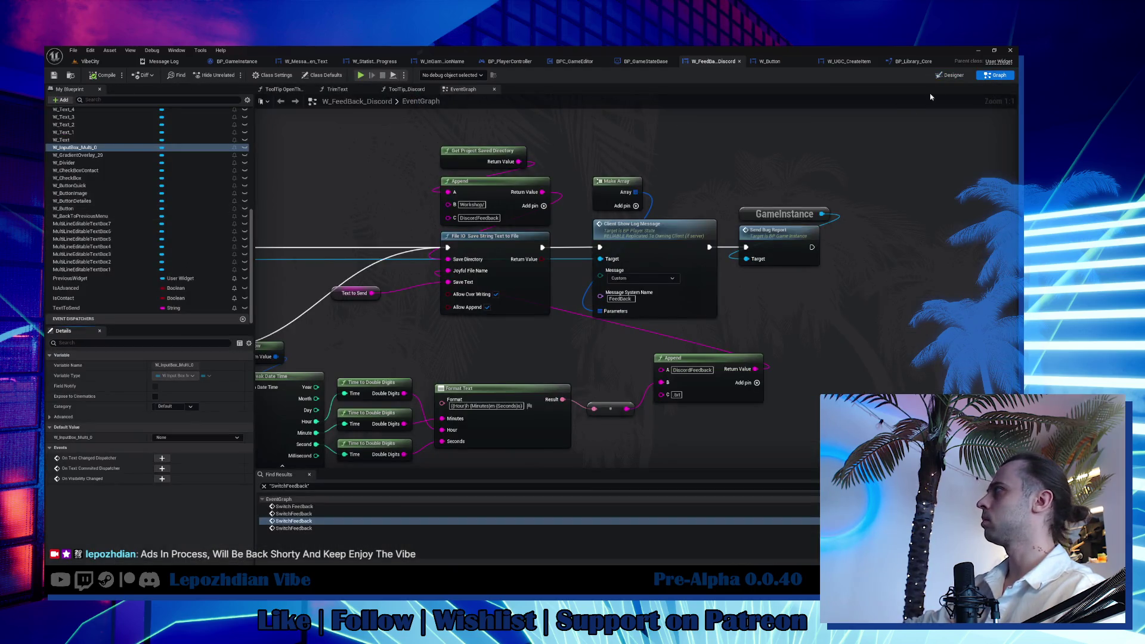
pyautogui.hotkey('shift', 'F12')
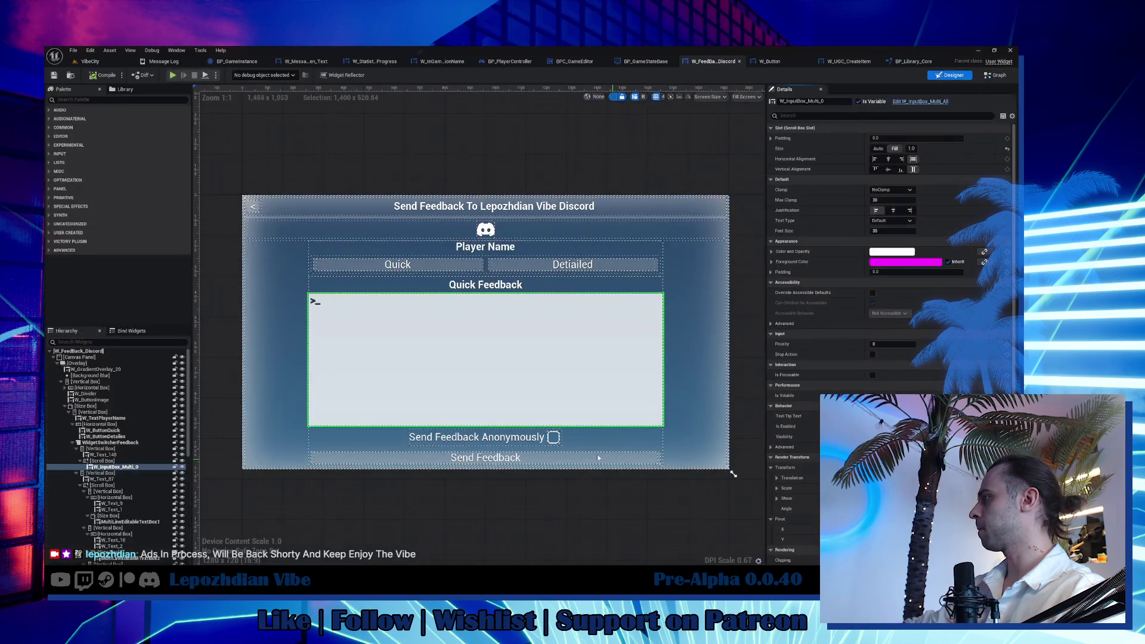
pyautogui.scroll(-2, 984, 268)
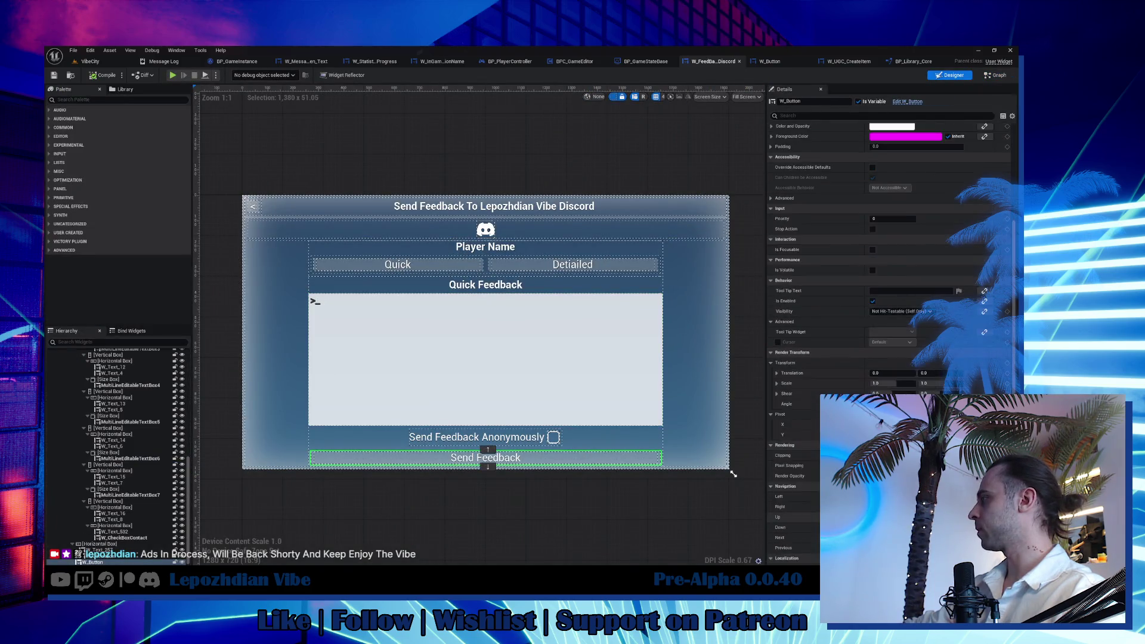
pyautogui.scroll(-2, 987, 369)
pyautogui.click(987, 370)
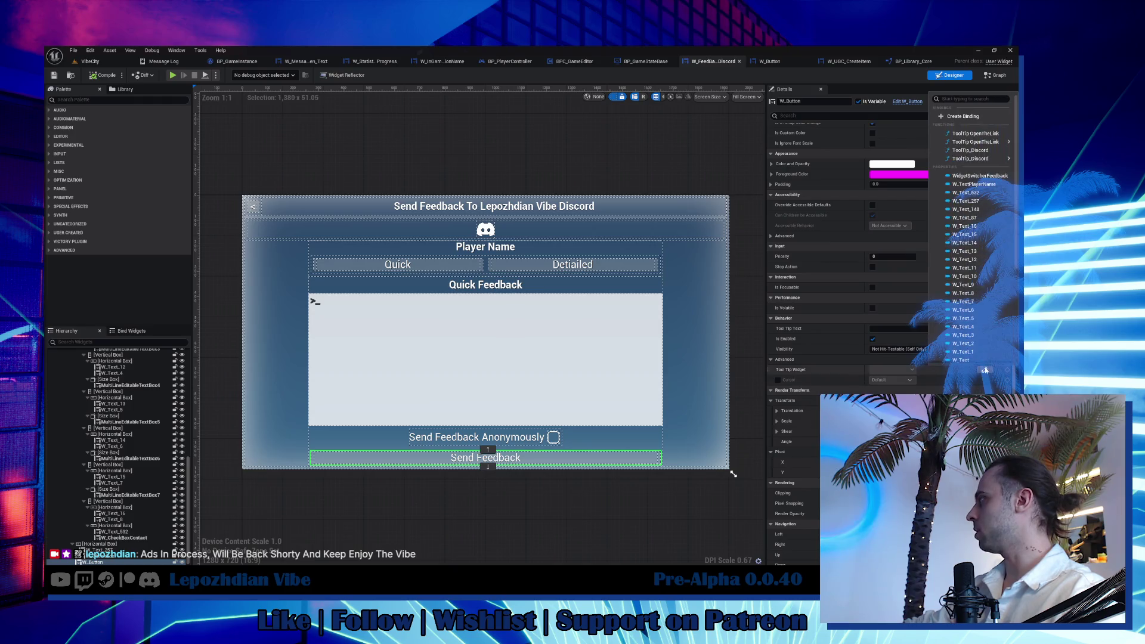
pyautogui.click(980, 120)
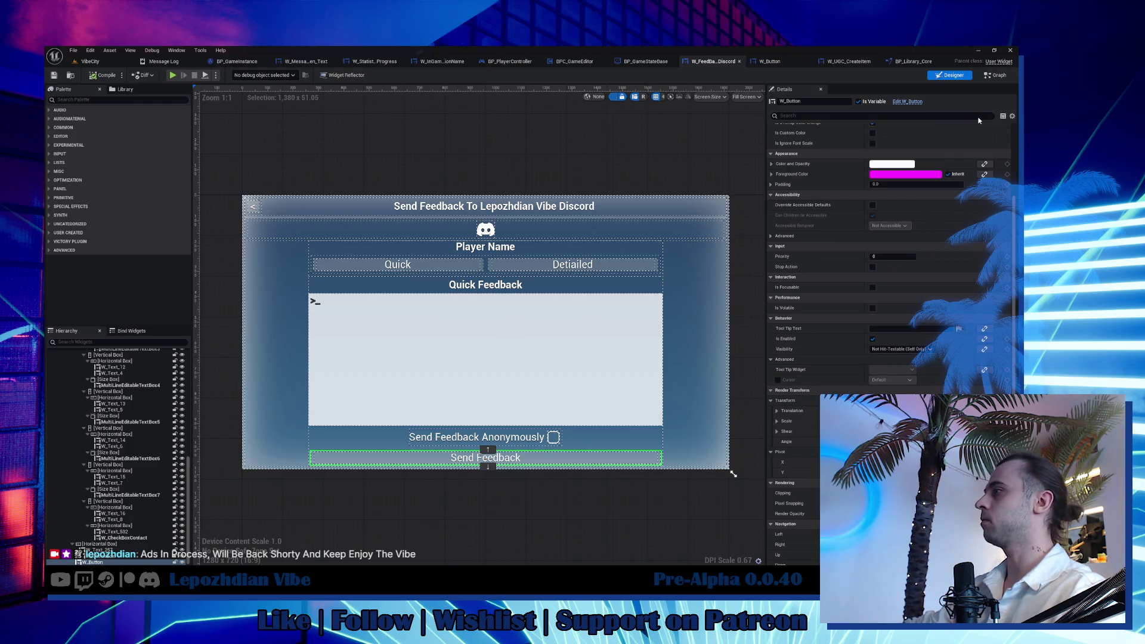
pyautogui.scroll(5, 163, 229)
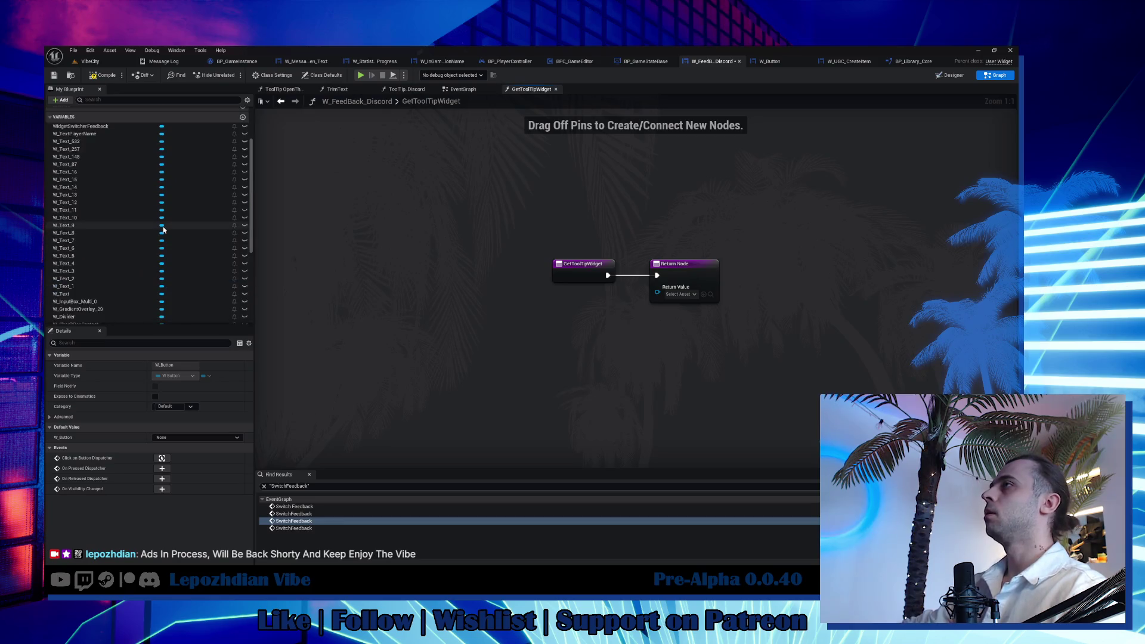
pyautogui.scroll(5, 161, 230)
# Rename the GetToolTipWidget function to ToolTip_LocalStorage via F2.
pyautogui.click(102, 173)
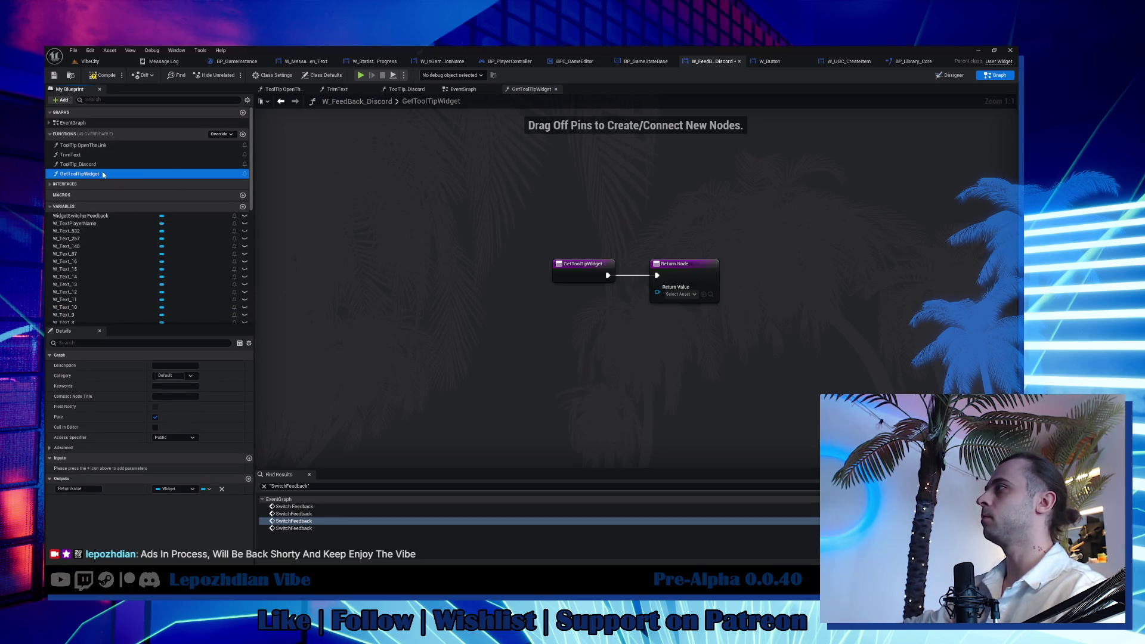
pyautogui.press('F2')
pyautogui.write('ToolT')
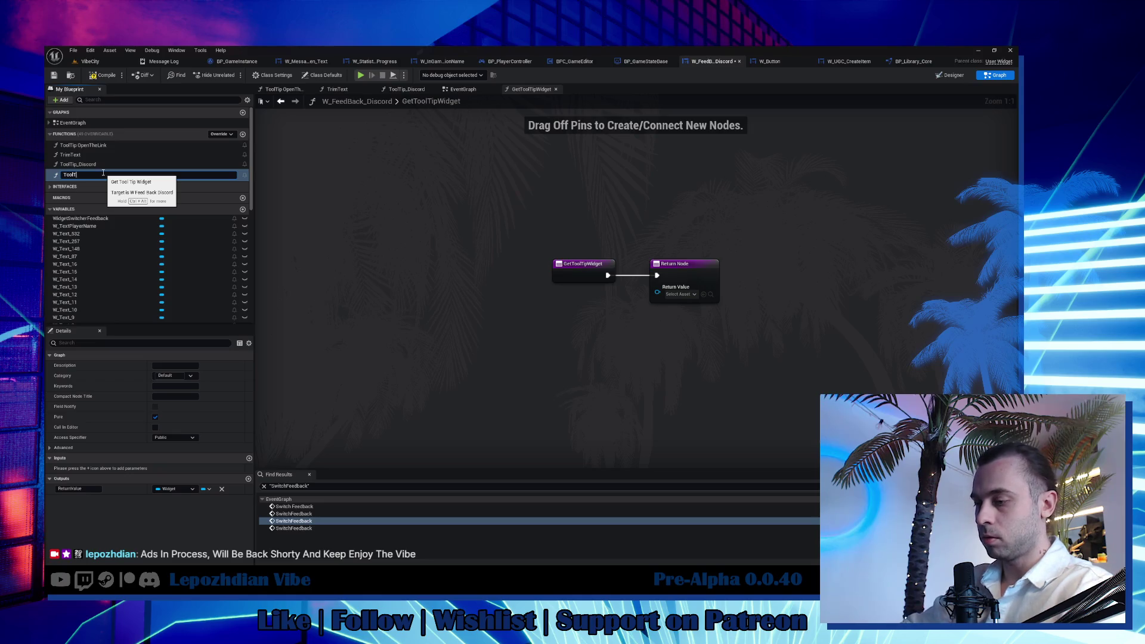
pyautogui.write('ip_')
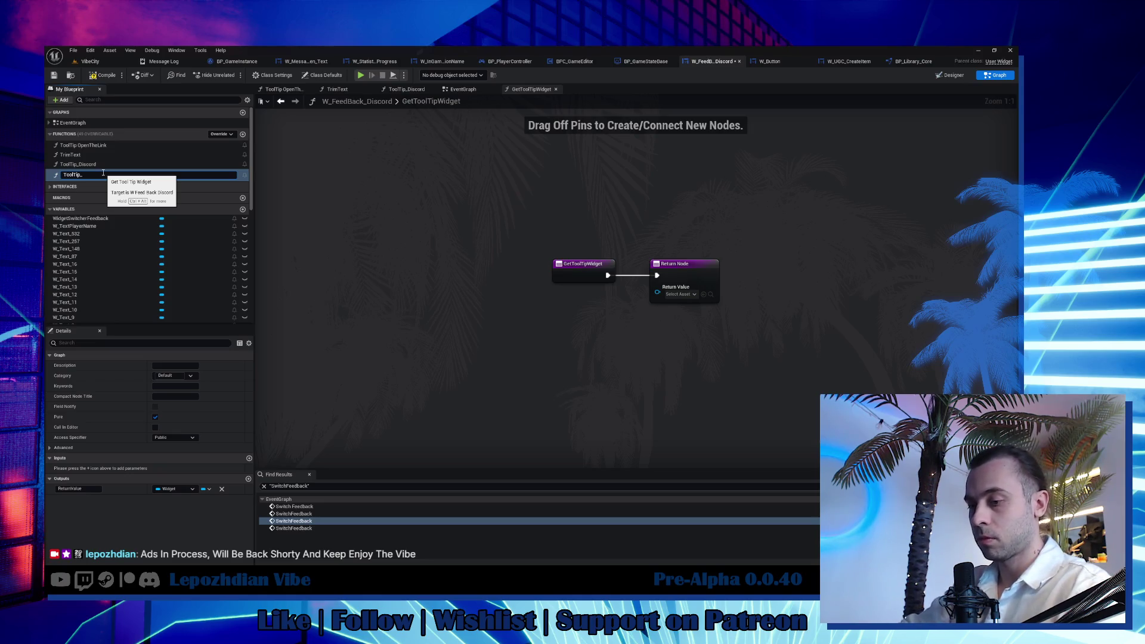
pyautogui.write('Local')
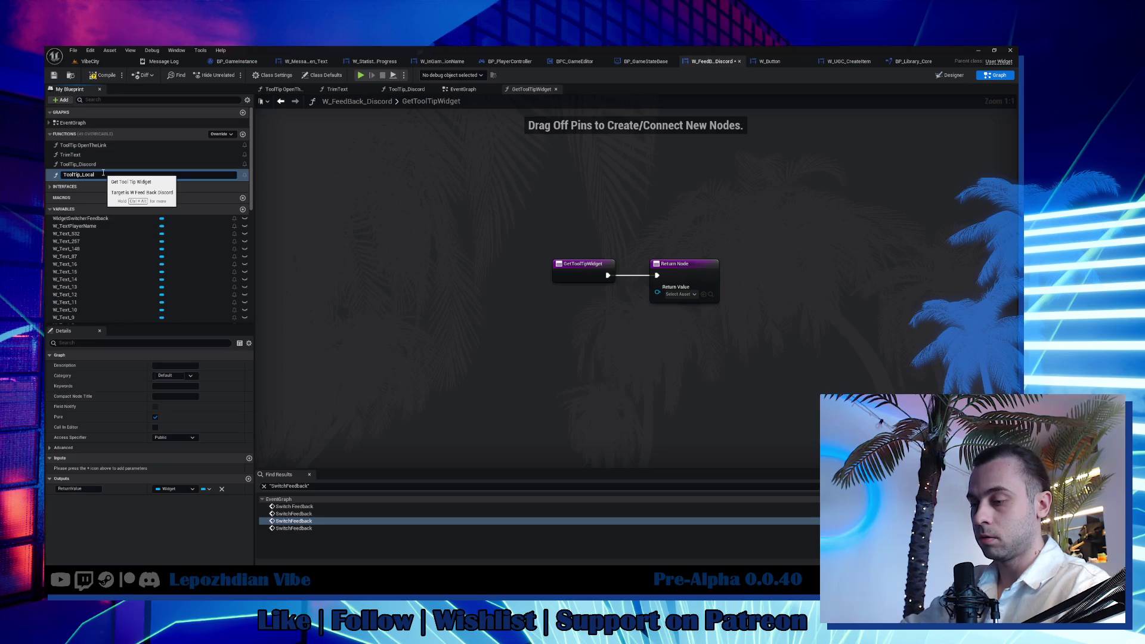
pyautogui.write('Storage')
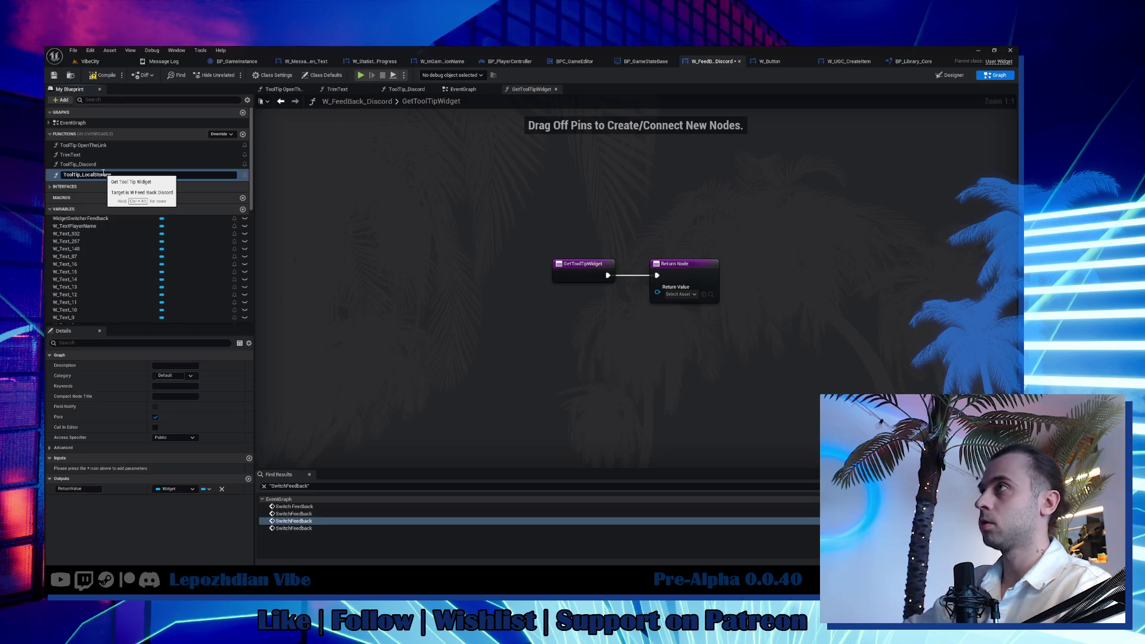
pyautogui.press('Return')
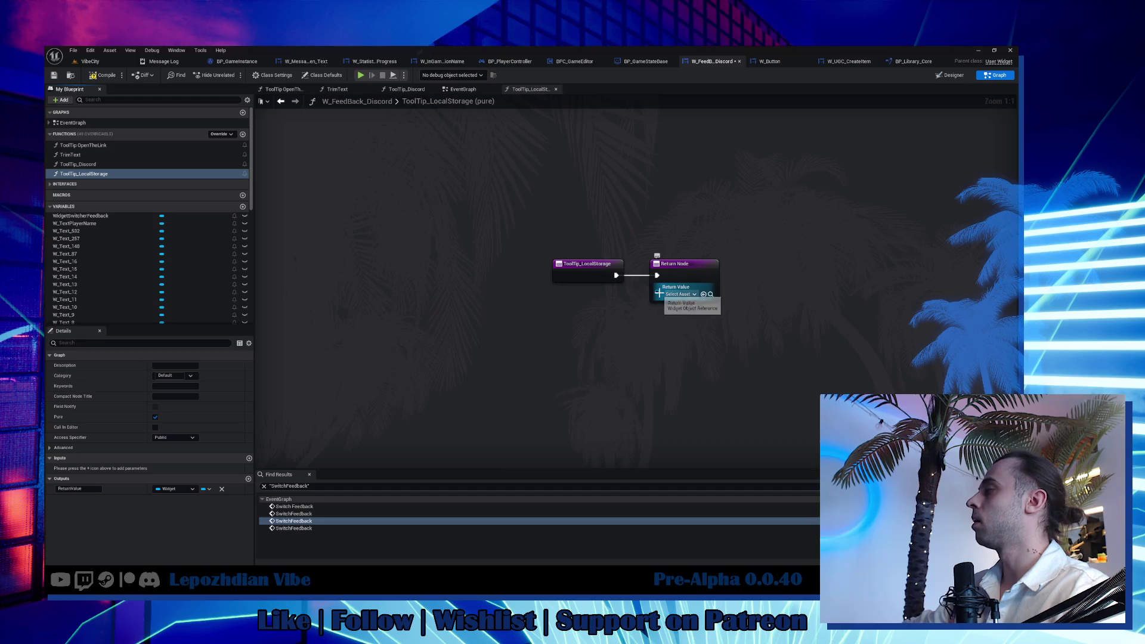
# Feed the function's Return Value from a new Make Tool Tip node.
pyautogui.moveTo(660, 293); pyautogui.dragTo(632, 315)
pyautogui.write('make')
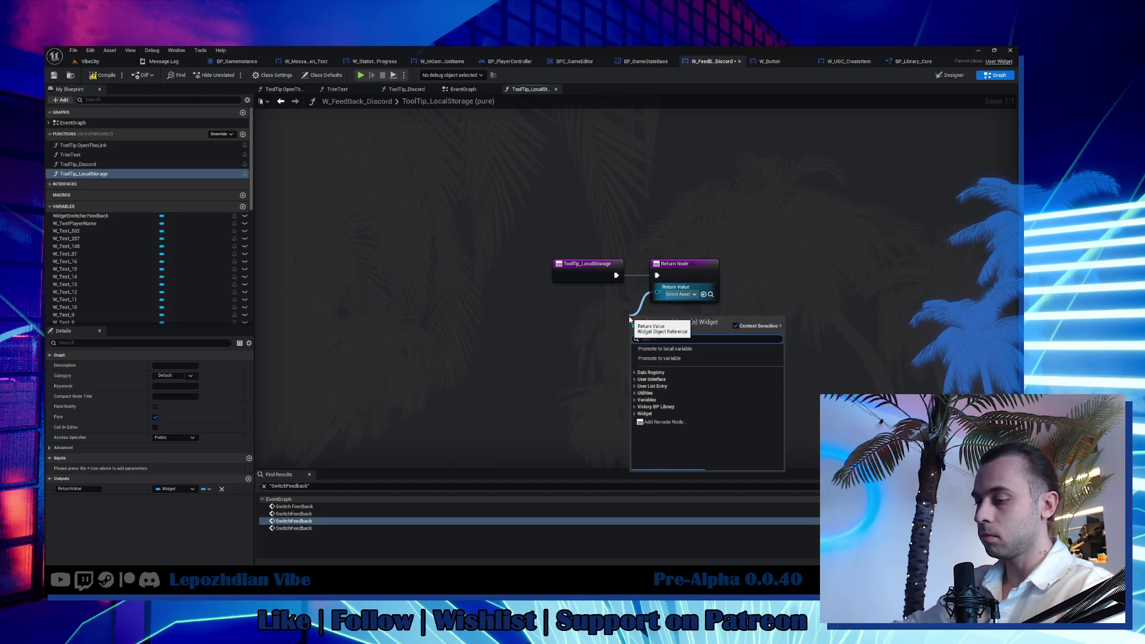
pyautogui.click(689, 378)
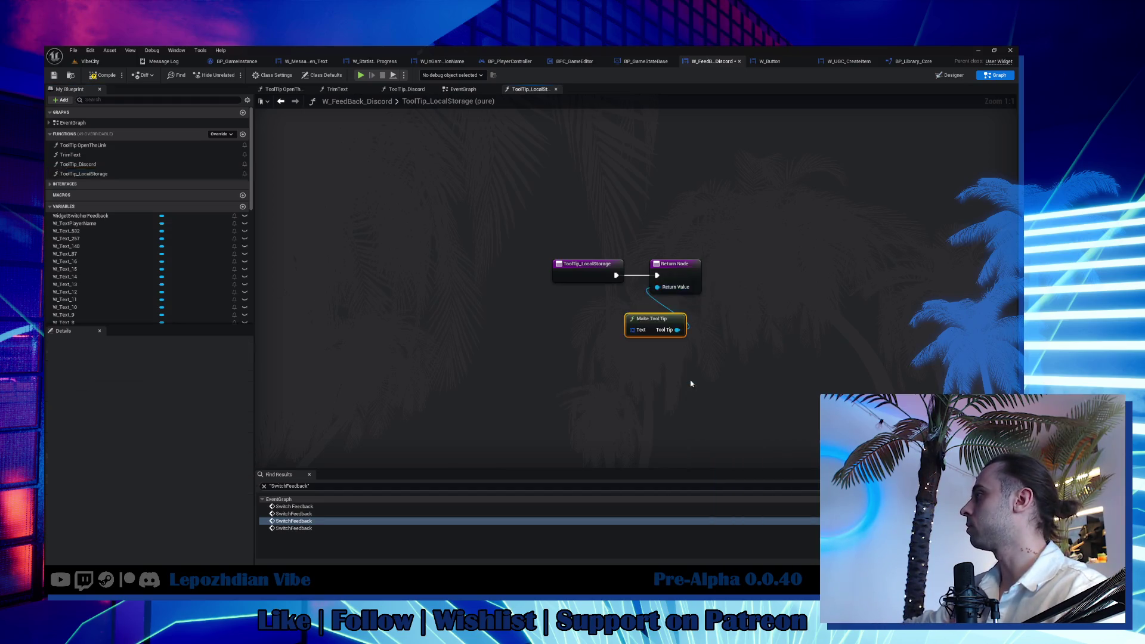
pyautogui.moveTo(660, 318)
pyautogui.mouseDown()
pyautogui.moveTo(673, 310)
pyautogui.moveTo(565, 315)
pyautogui.mouseUp()
pyautogui.write('make')
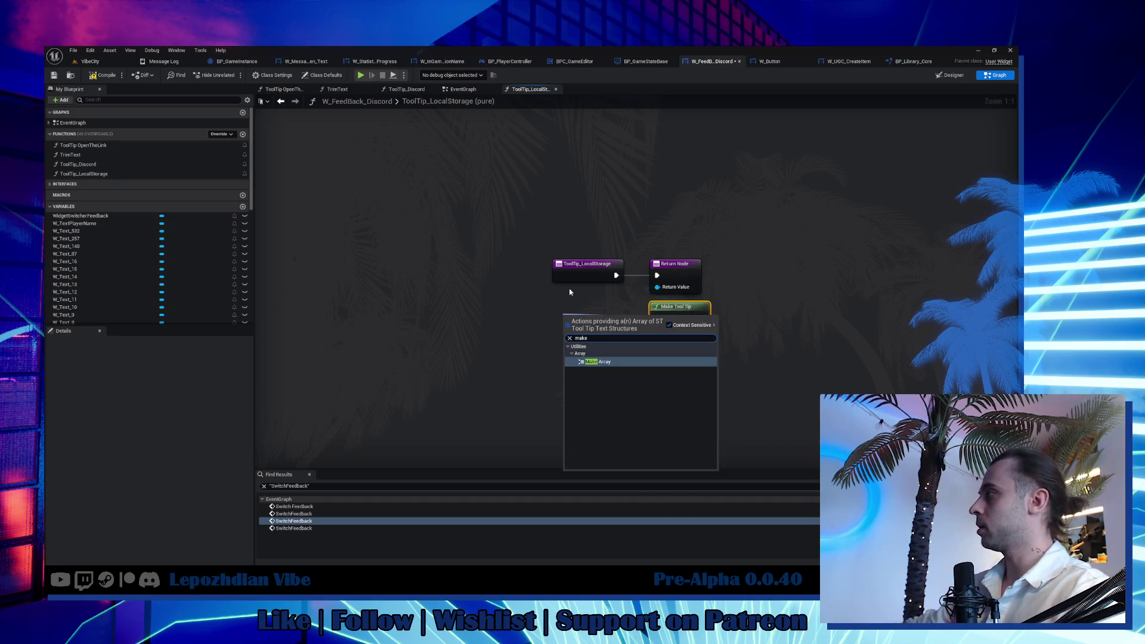
# Build the tooltip text from a Make Array holding one Make Tool Tip Line node.
pyautogui.press('Return')
pyautogui.moveTo(588, 320)
pyautogui.mouseDown()
pyautogui.moveTo(614, 310)
pyautogui.moveTo(529, 320)
pyautogui.mouseUp()
pyautogui.write('make')
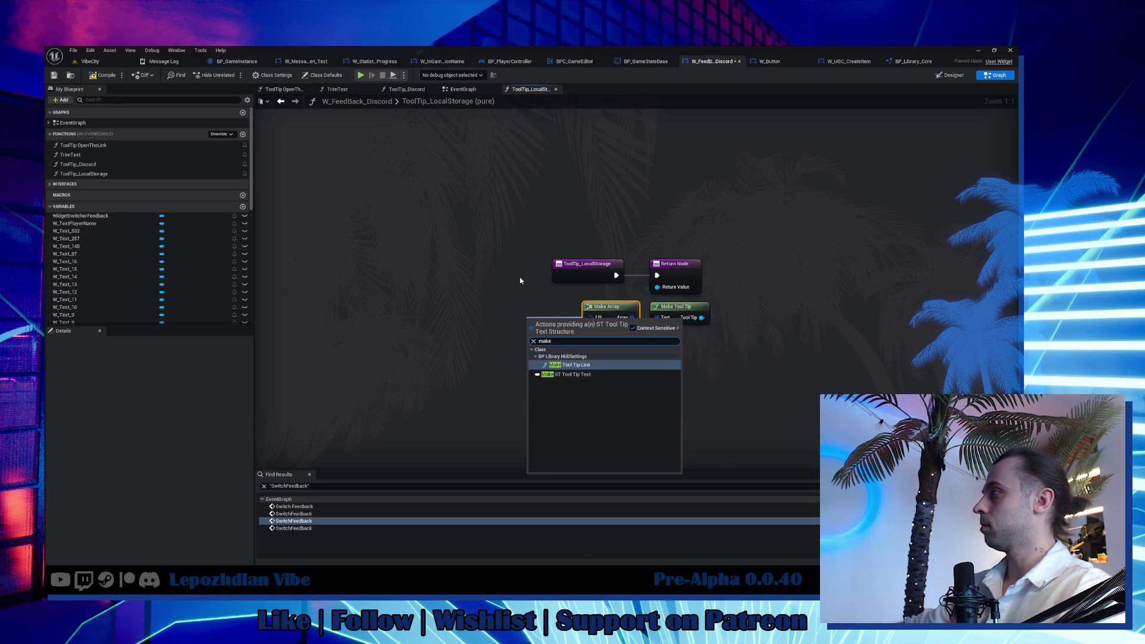
pyautogui.click(590, 364)
pyautogui.moveTo(566, 311); pyautogui.dragTo(515, 311)
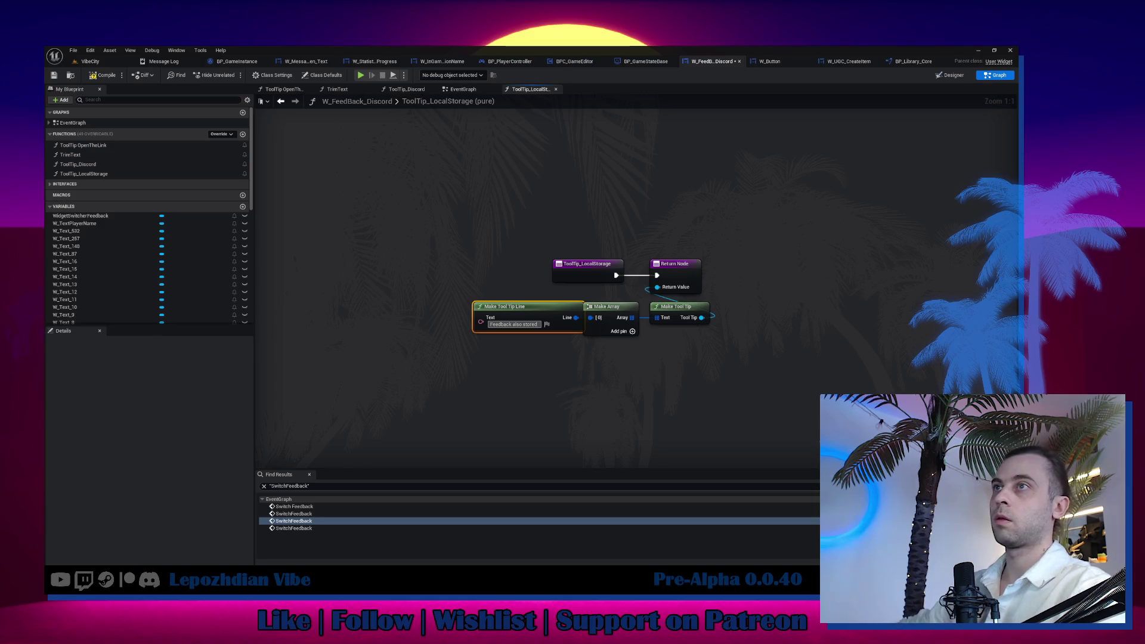
# Edit the first tooltip line's text and add a second Make Array entry wired to it.
pyautogui.click(501, 323)
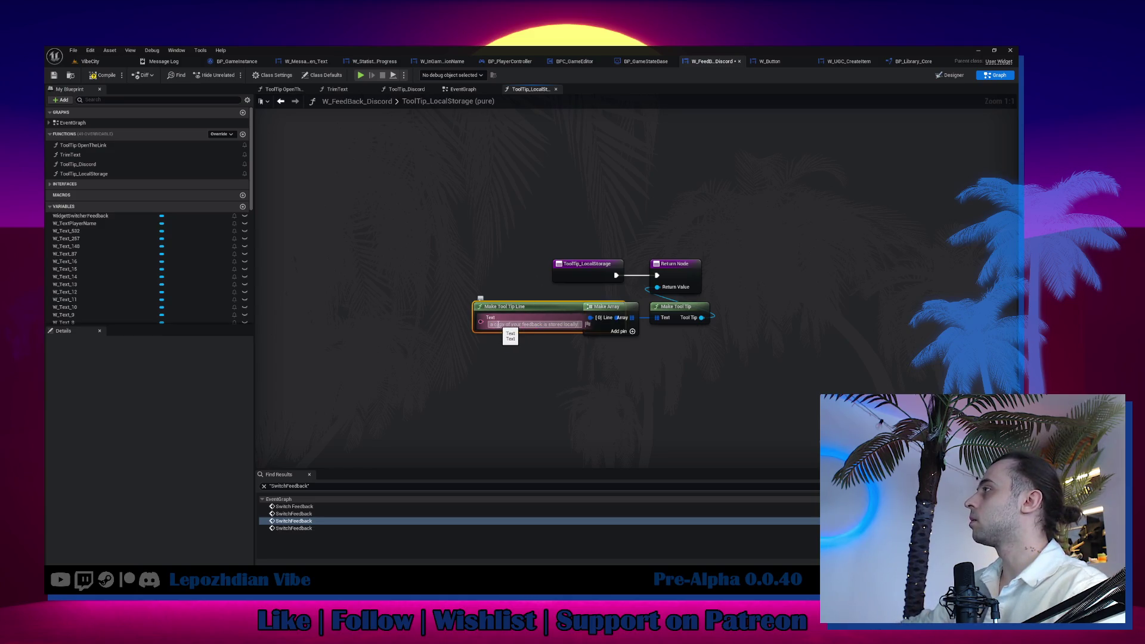
pyautogui.press('Return')
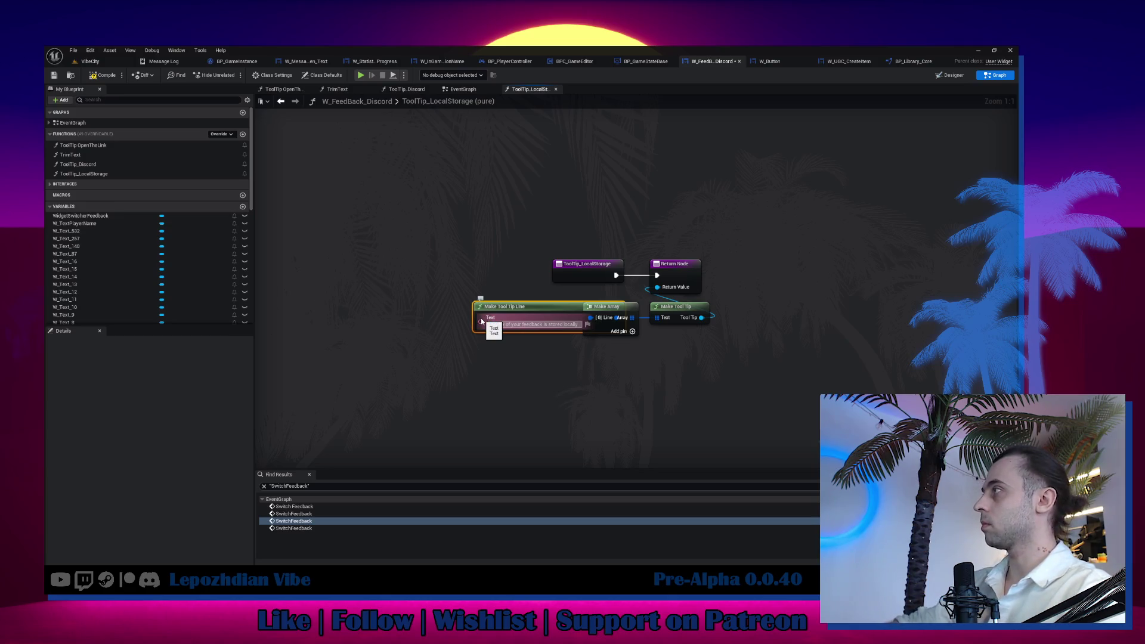
pyautogui.moveTo(510, 306); pyautogui.dragTo(398, 300)
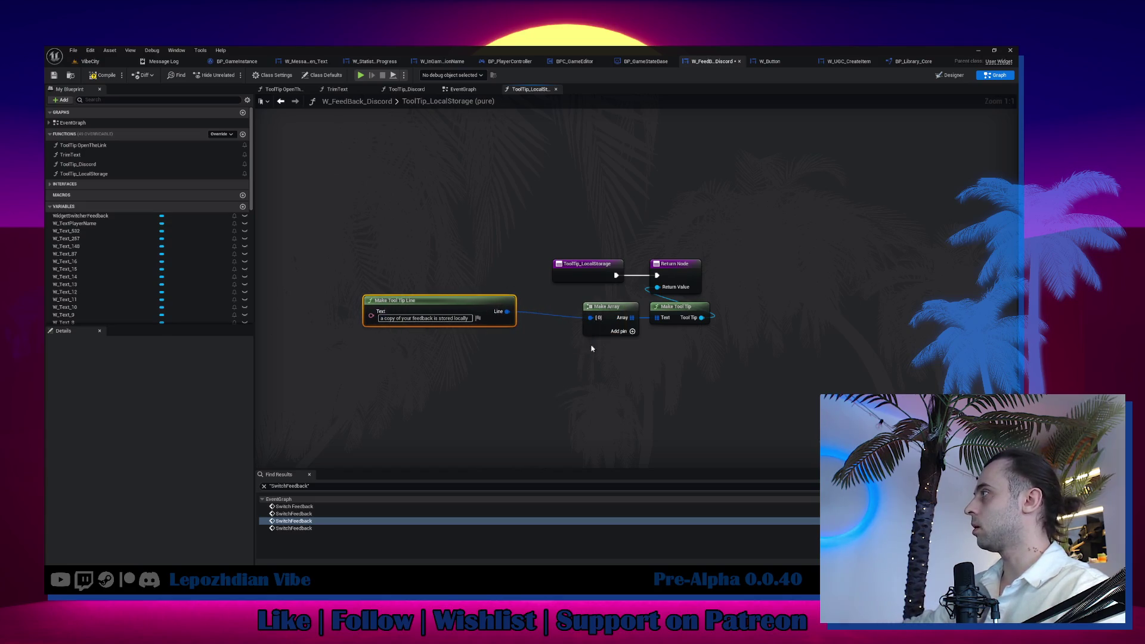
pyautogui.click(614, 331)
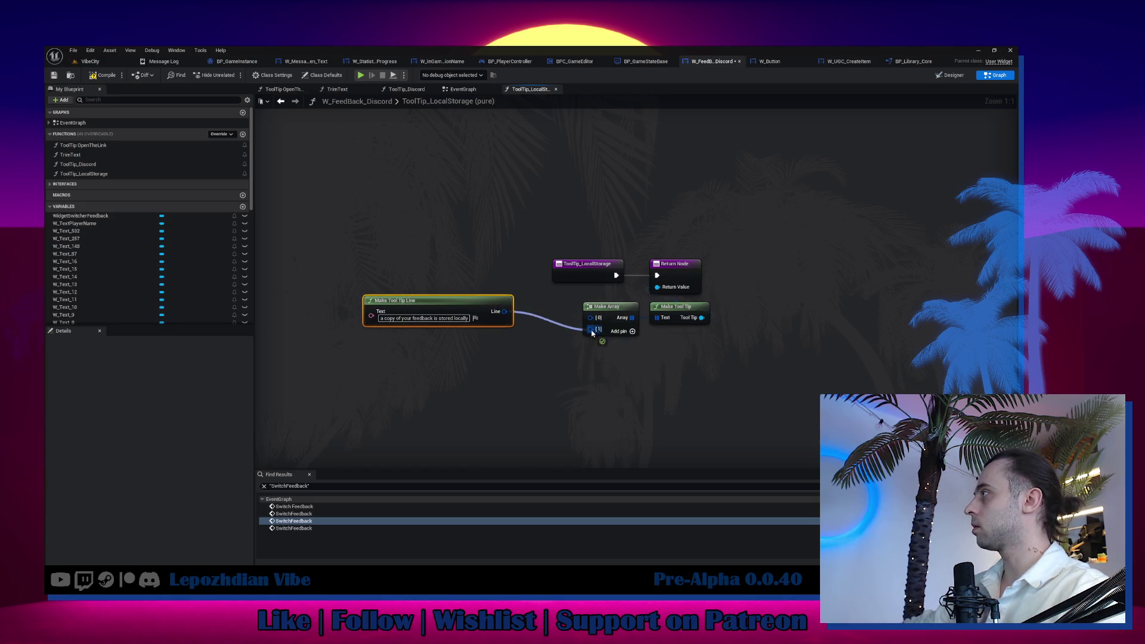
pyautogui.moveTo(589, 317); pyautogui.dragTo(589, 329)
pyautogui.moveTo(494, 310); pyautogui.dragTo(502, 347)
# Duplicate the line node so the array reads "Additionally," then "A copy of your feedback is stored locally".
pyautogui.hotkey('ctrl', 'd')
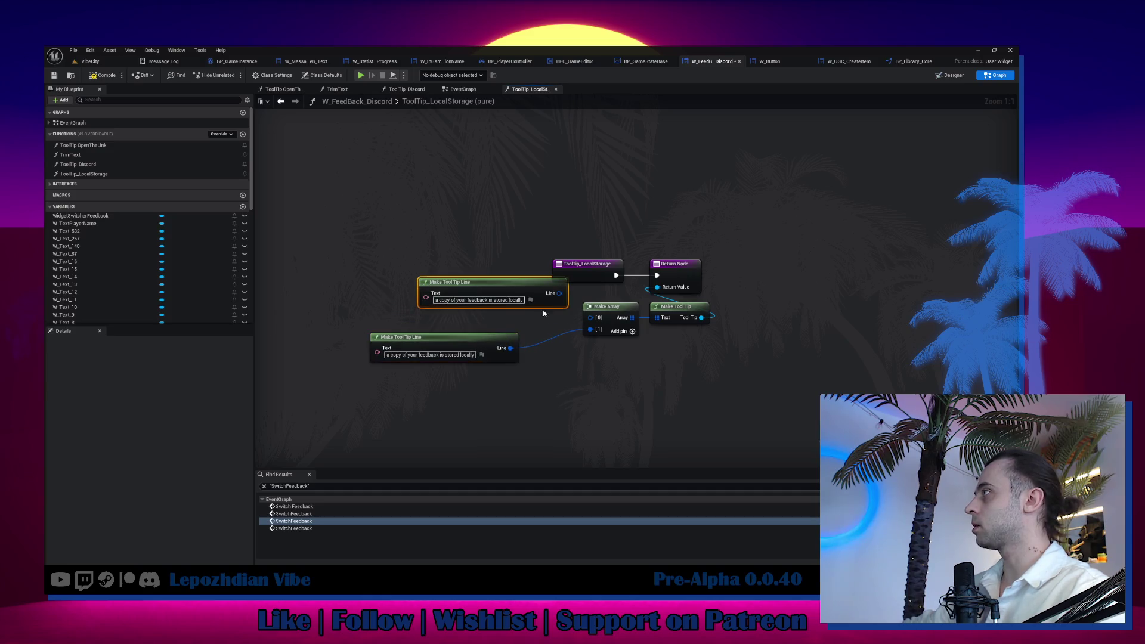
pyautogui.moveTo(589, 317); pyautogui.dragTo(559, 295)
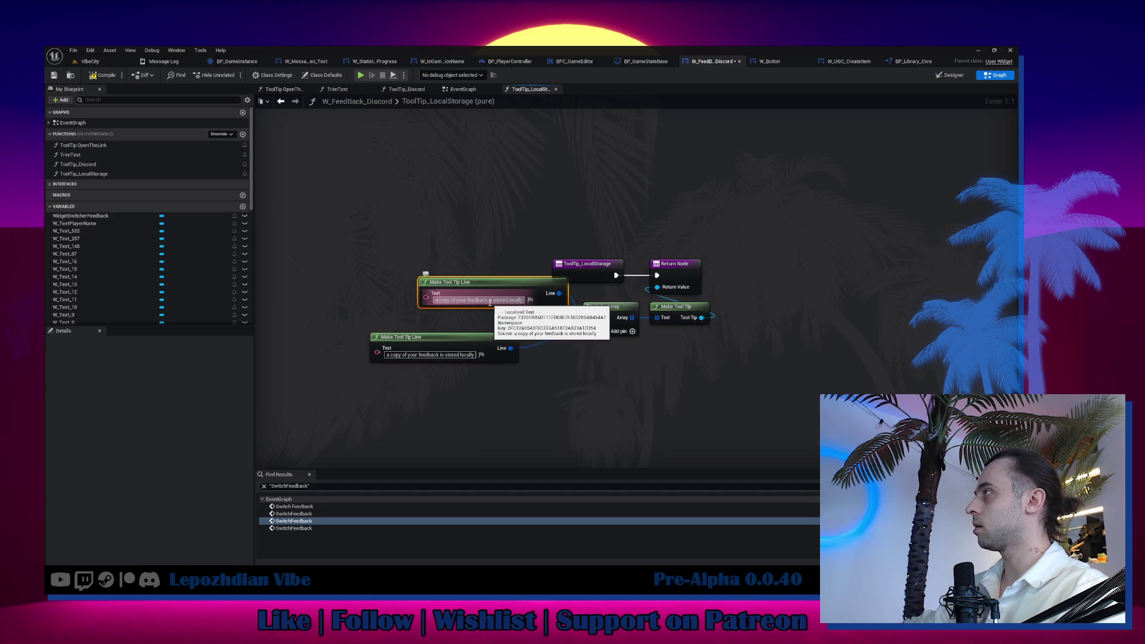
pyautogui.press('BackSpace')
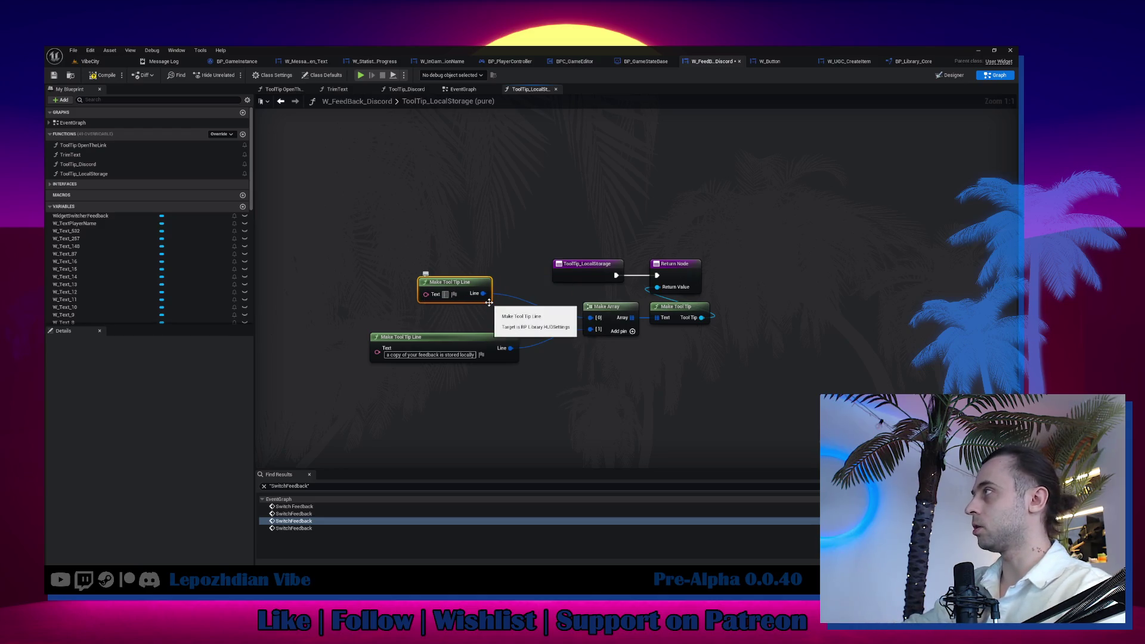
pyautogui.write('l')
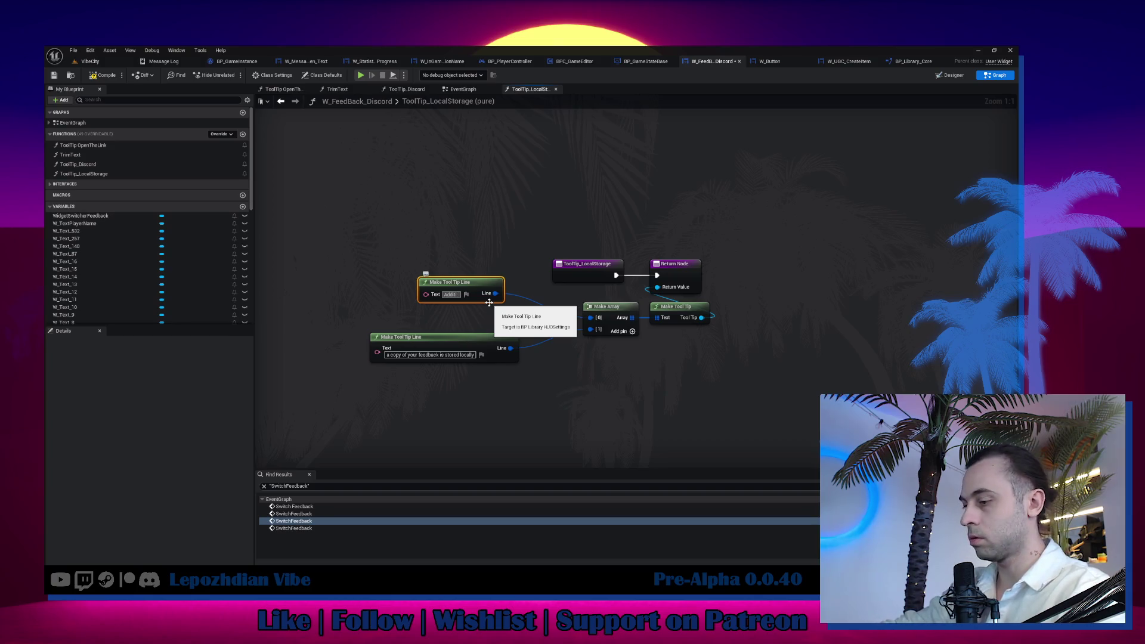
pyautogui.write('ly,')
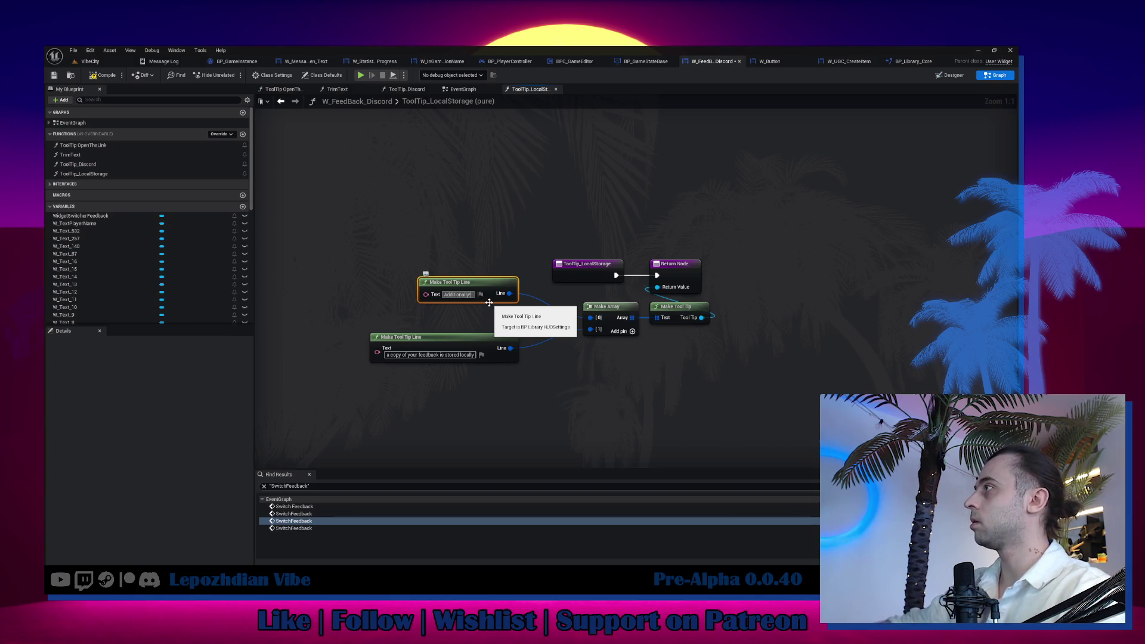
pyautogui.hotkey('ctrl', 'a')
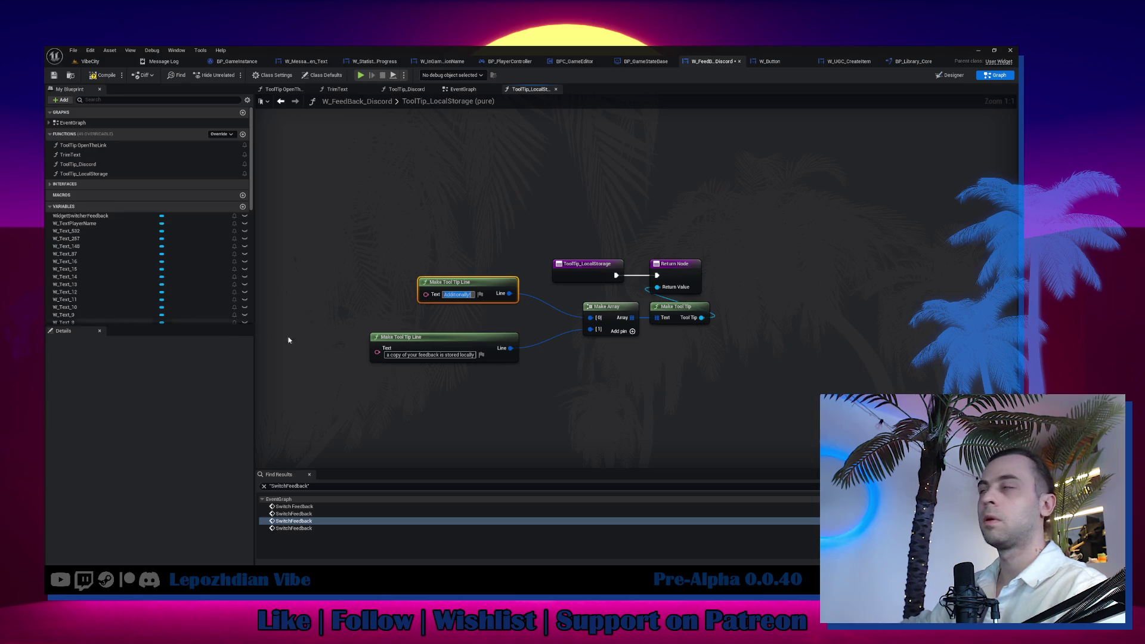
pyautogui.write('A')
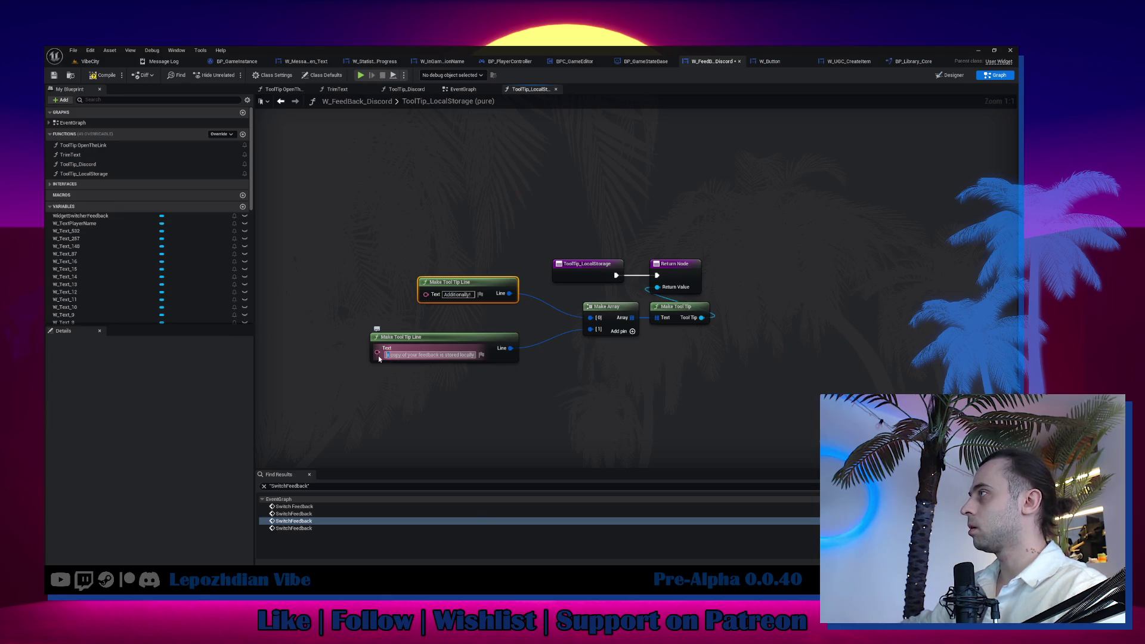
pyautogui.press('Return')
pyautogui.moveTo(479, 344); pyautogui.dragTo(491, 321)
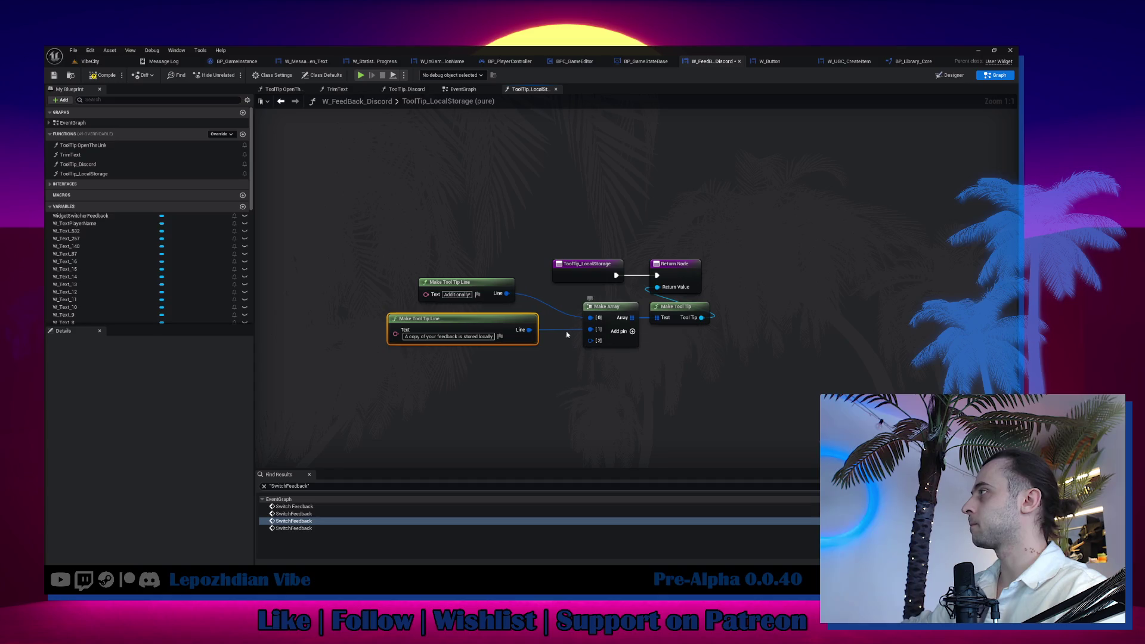
# Add a third tooltip line "In case the Discord servers are down" wired to array entry [2].
pyautogui.moveTo(491, 325); pyautogui.dragTo(504, 325)
pyautogui.hotkey('ctrl', 'v')
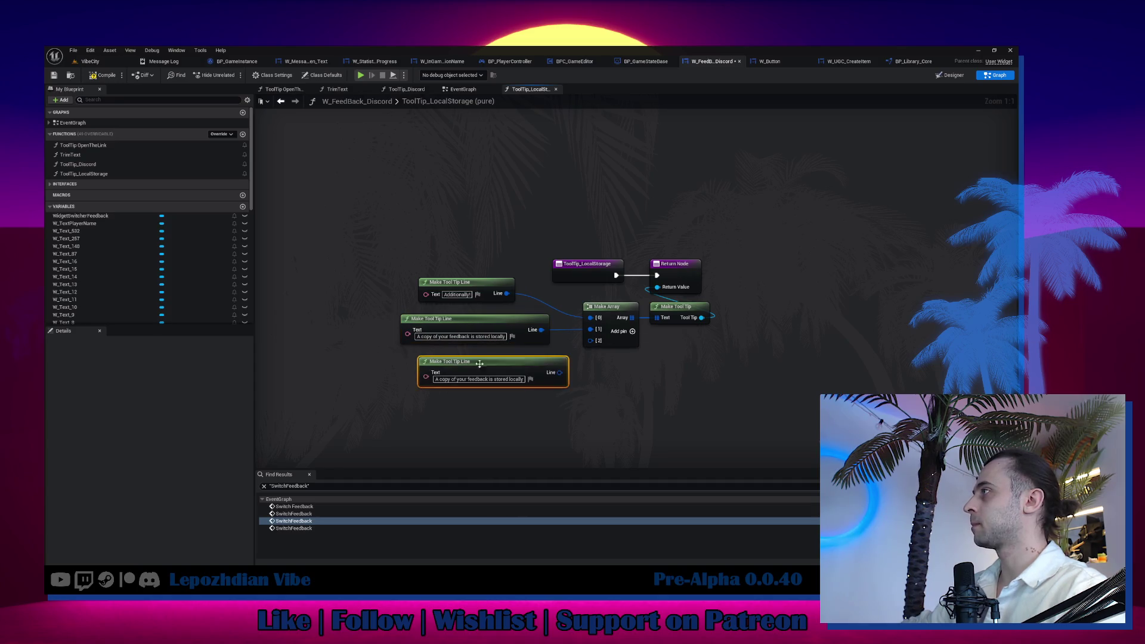
pyautogui.moveTo(561, 373); pyautogui.dragTo(590, 340)
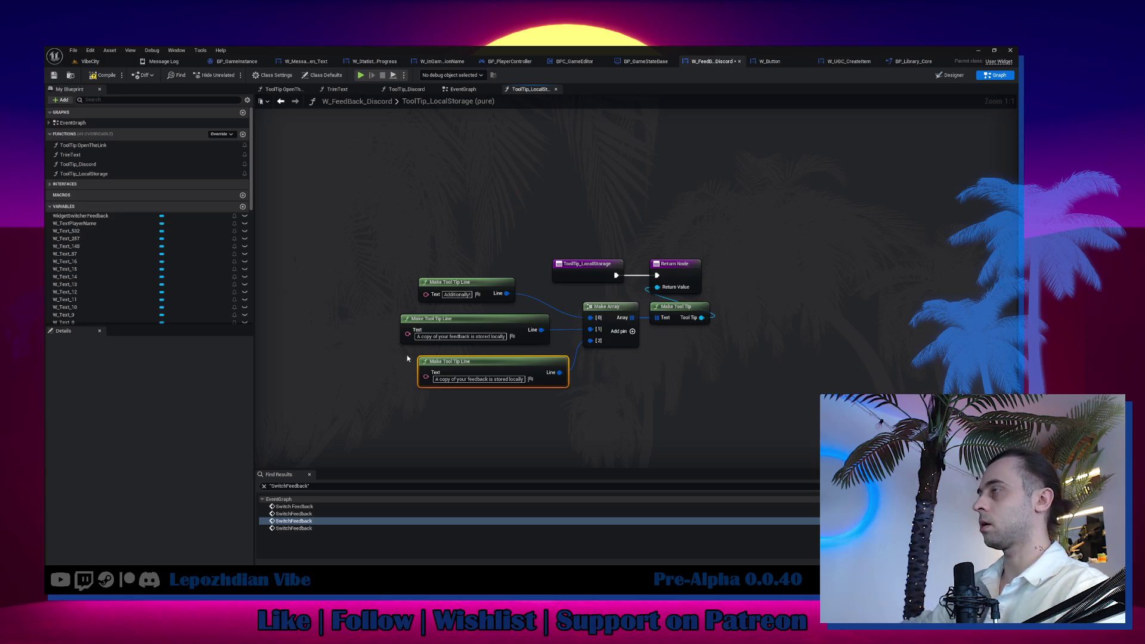
pyautogui.click(462, 379)
pyautogui.write('in case the Discord servers are down')
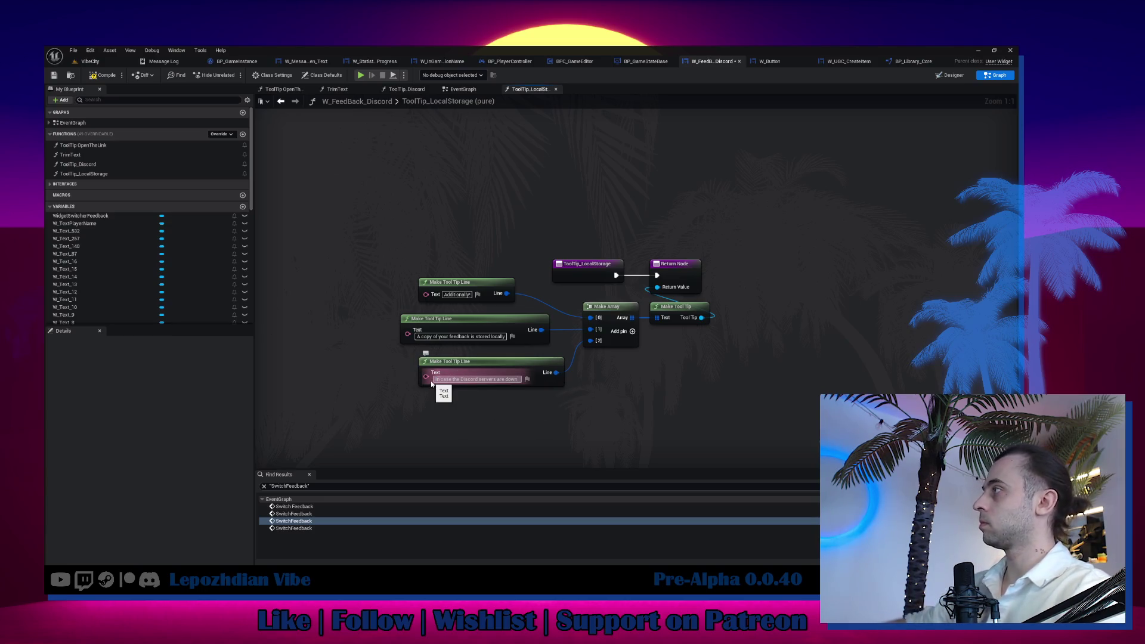
pyautogui.moveTo(512, 365); pyautogui.dragTo(492, 366)
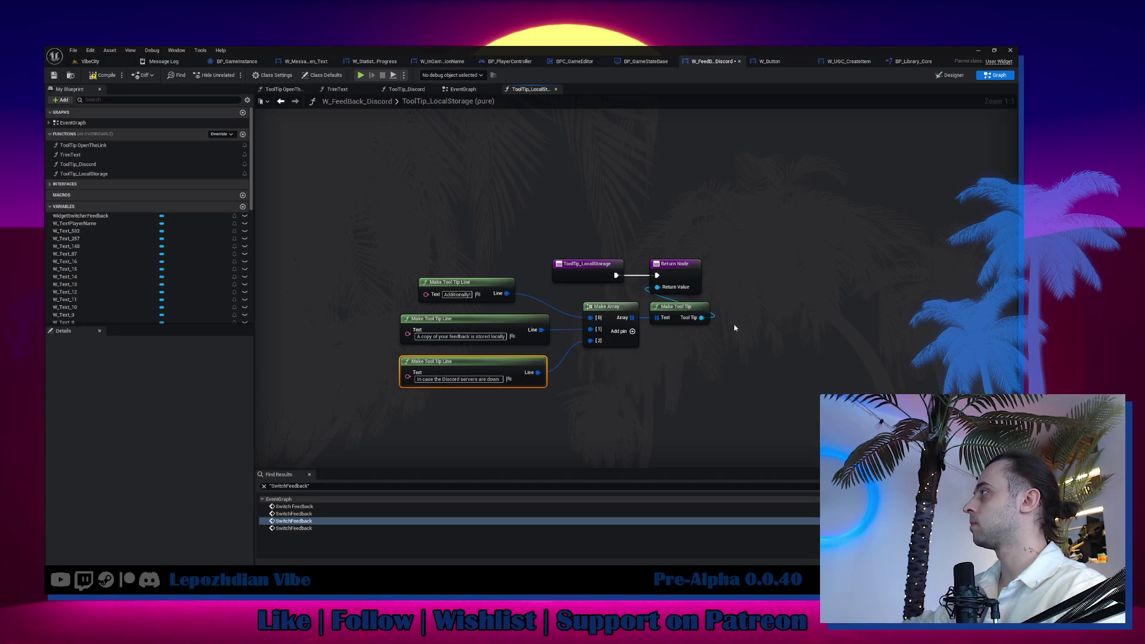
# Add a fourth Make Array pin and return to the EventGraph.
pyautogui.click(632, 332)
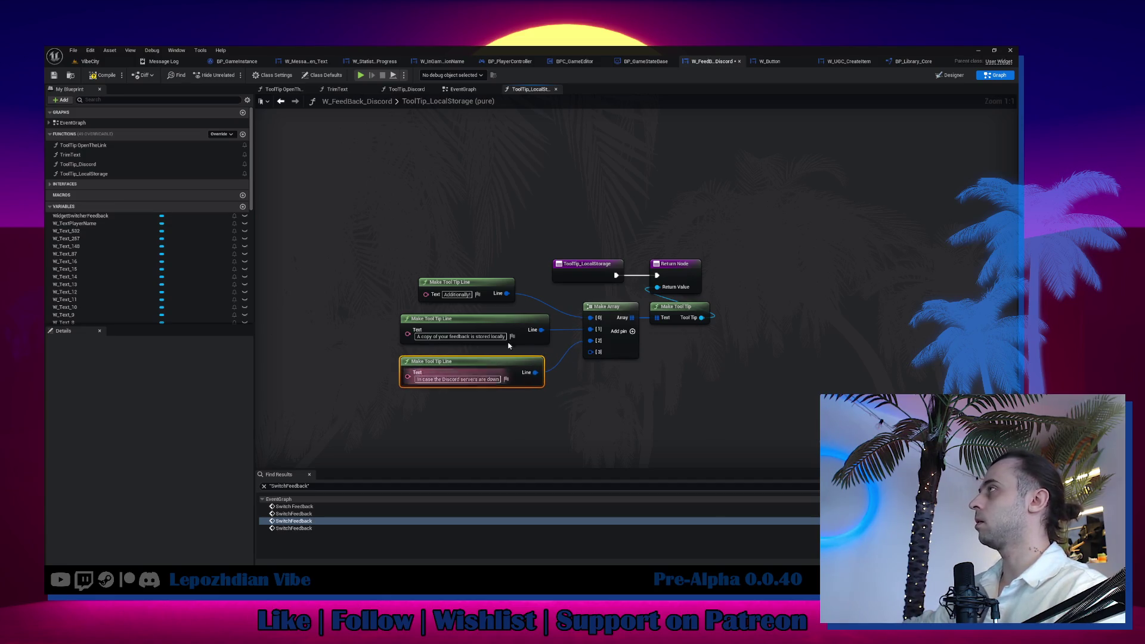
pyautogui.click(478, 91)
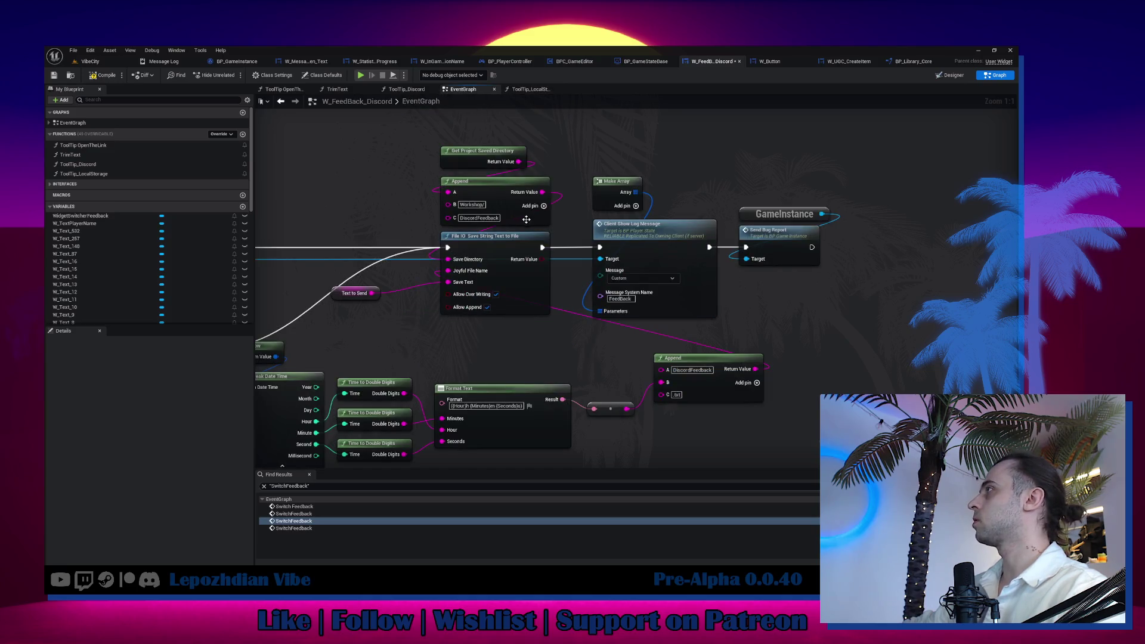
# Copy the Get Project Saved Directory and Append nodes into ToolTip_LocalStorage, feeding a new tooltip line via To Text.
pyautogui.moveTo(396, 148); pyautogui.dragTo(477, 203)
pyautogui.click(528, 90)
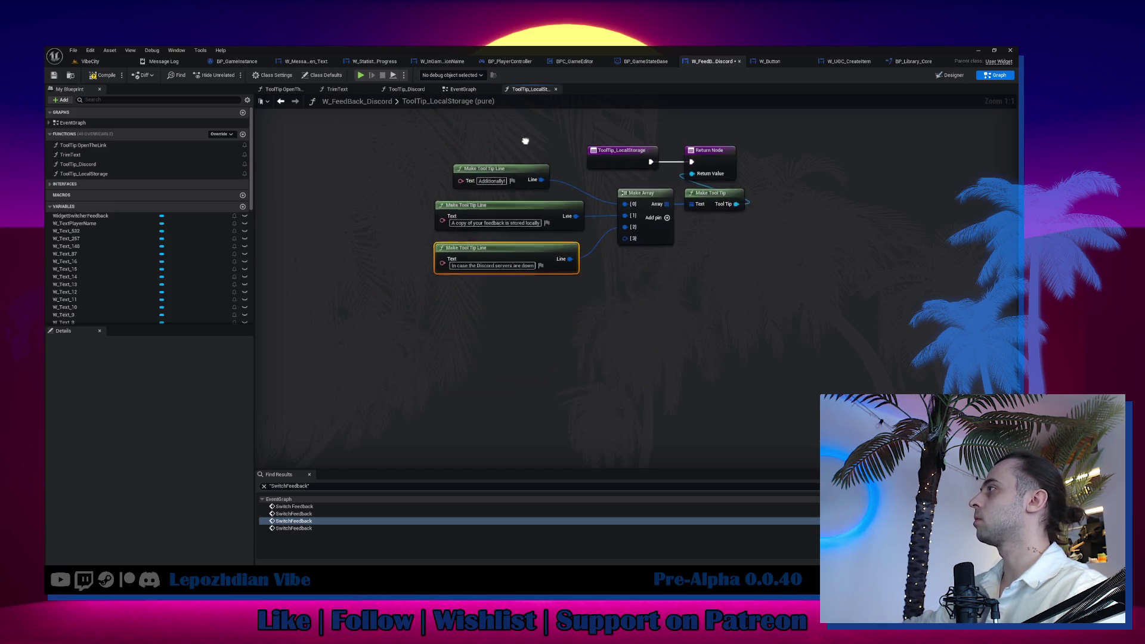
pyautogui.hotkey('ctrl', 'v')
pyautogui.click(517, 264)
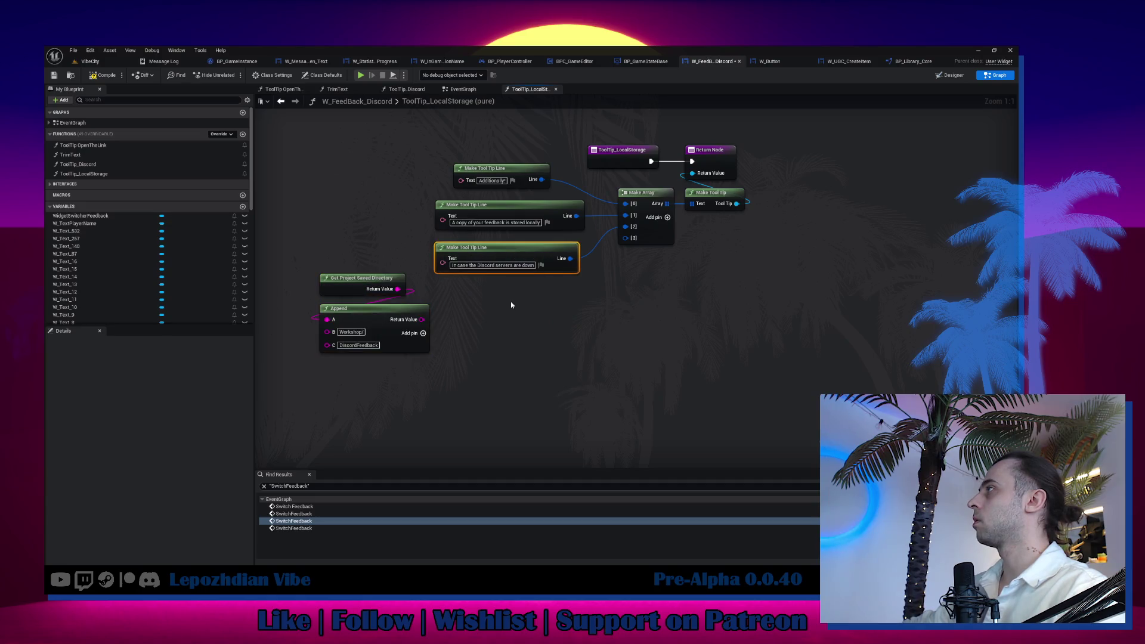
pyautogui.hotkey('ctrl', 'c')
pyautogui.hotkey('ctrl', 'v')
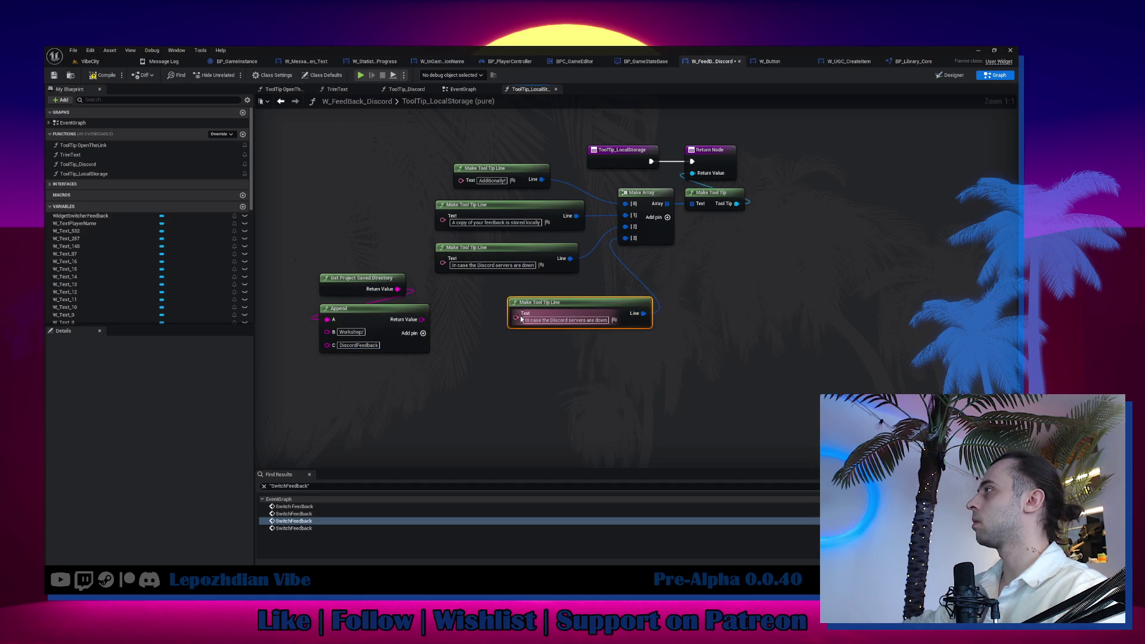
pyautogui.moveTo(516, 317)
pyautogui.mouseDown()
pyautogui.moveTo(422, 319)
pyautogui.moveTo(359, 373)
pyautogui.mouseUp()
pyautogui.moveTo(532, 306); pyautogui.dragTo(452, 367)
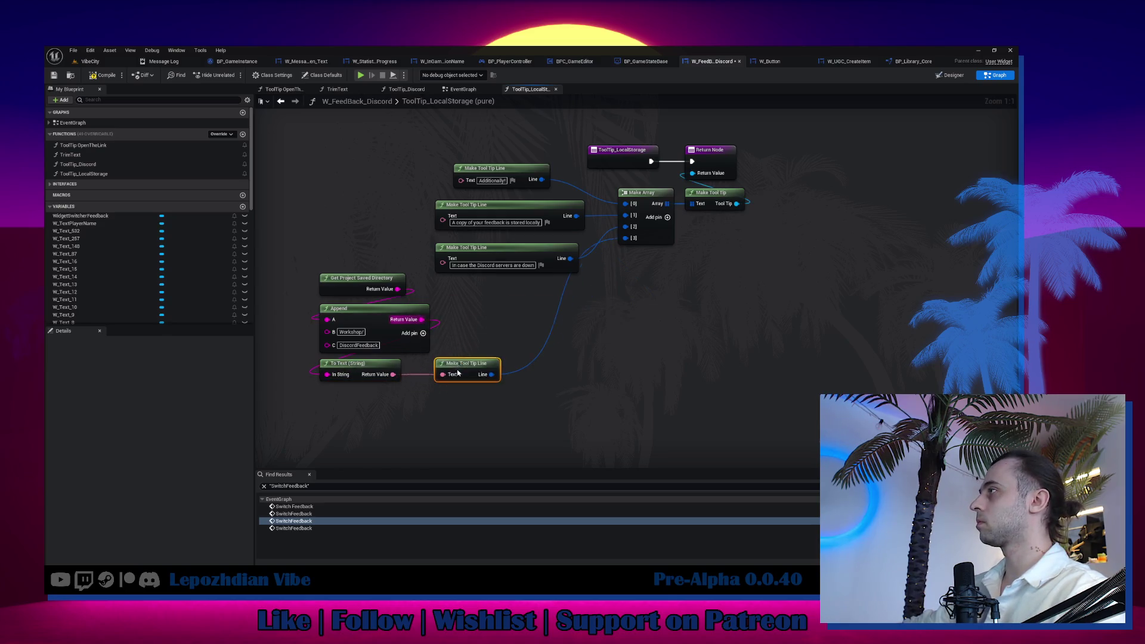
# Arrange the save-path nodes and the new tooltip line beside the array.
pyautogui.moveTo(334, 262); pyautogui.dragTo(431, 399)
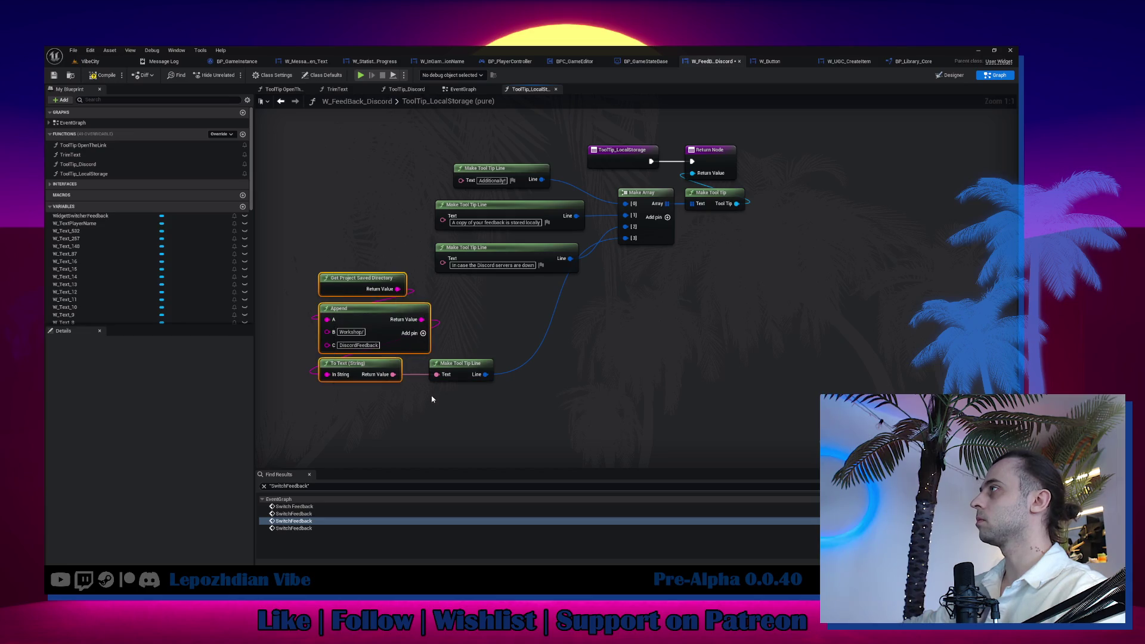
pyautogui.keyDown('shift'); pyautogui.click(454, 360); pyautogui.keyUp('shift')
pyautogui.moveTo(454, 361); pyautogui.dragTo(570, 374)
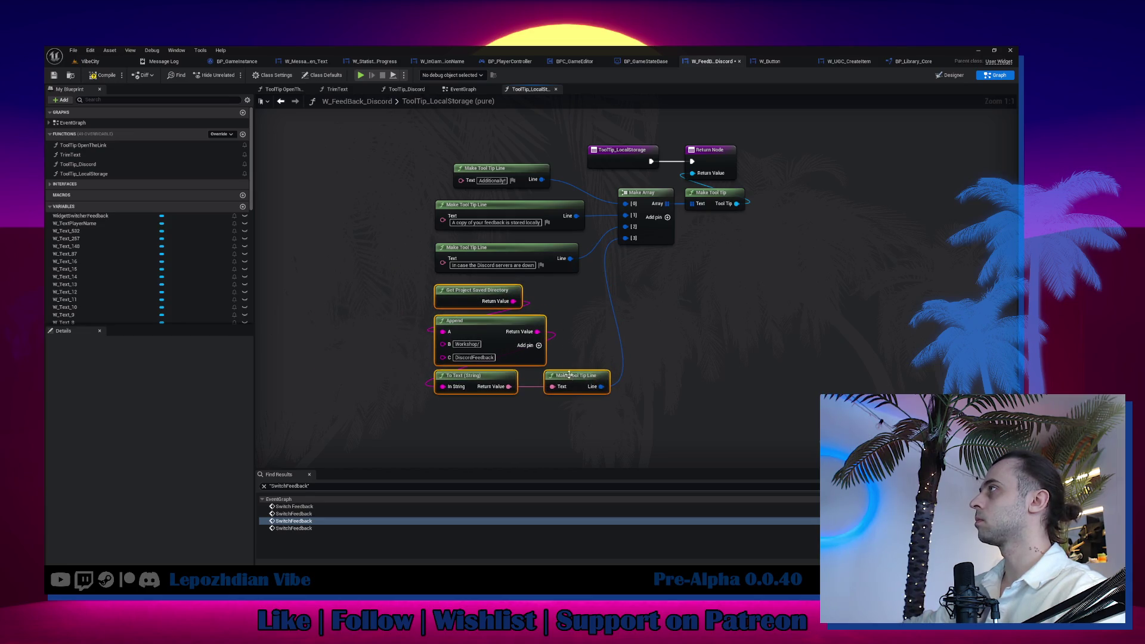
pyautogui.moveTo(519, 172); pyautogui.dragTo(505, 183)
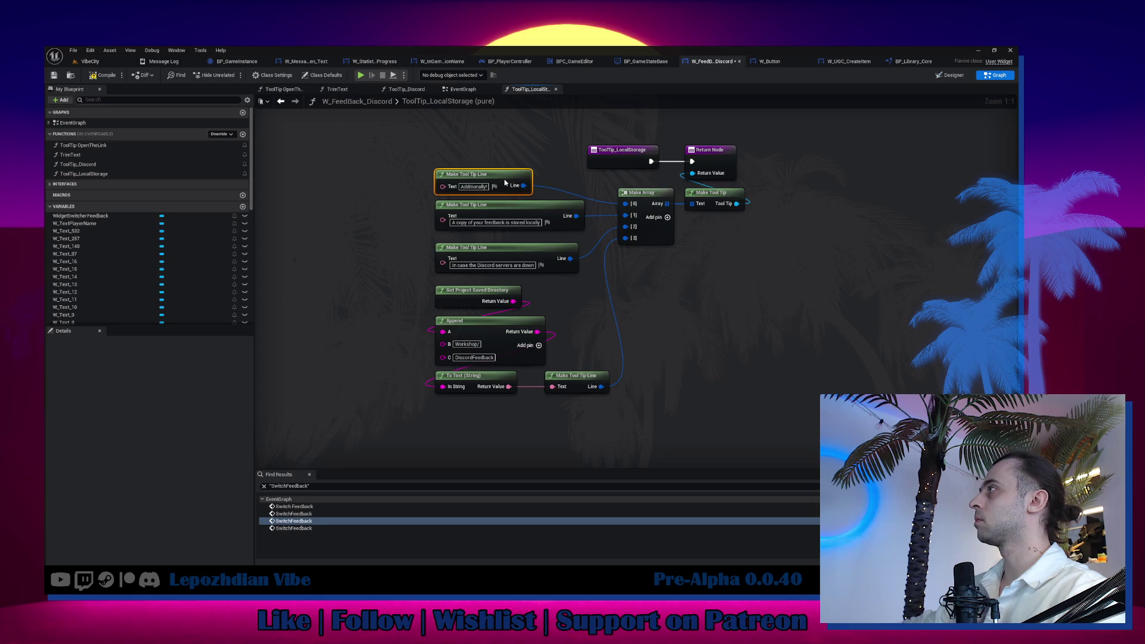
# Remove the "Additionally," line and its array pin, then compile the blueprint.
pyautogui.rightClick(631, 203)
pyautogui.click(659, 303)
pyautogui.click(474, 174)
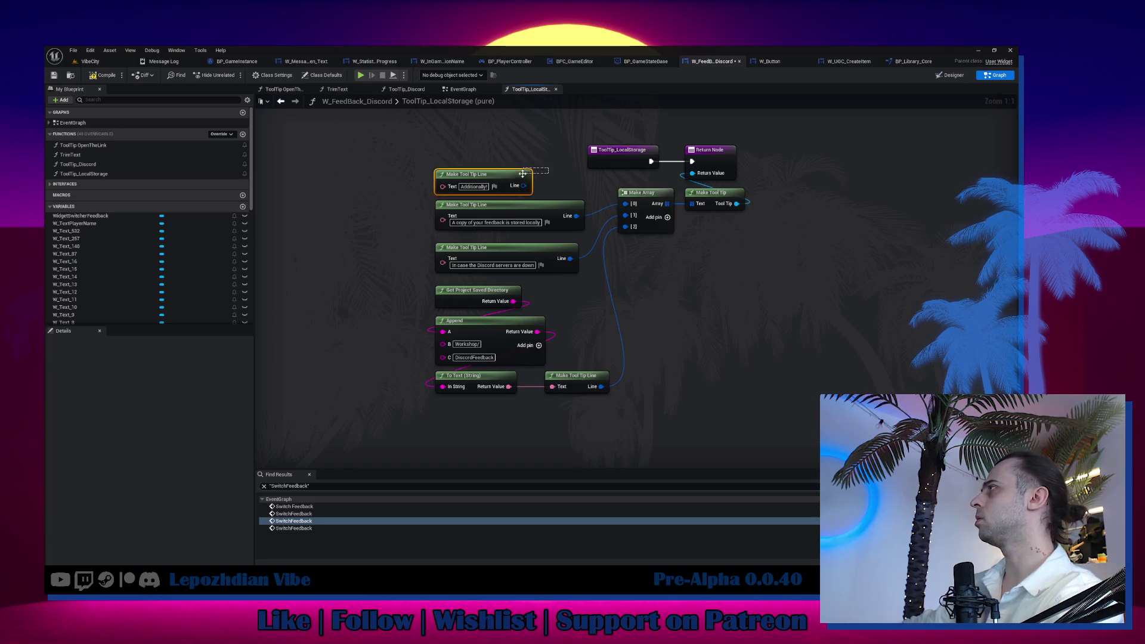
pyautogui.press('Delete')
pyautogui.moveTo(643, 193); pyautogui.dragTo(644, 204)
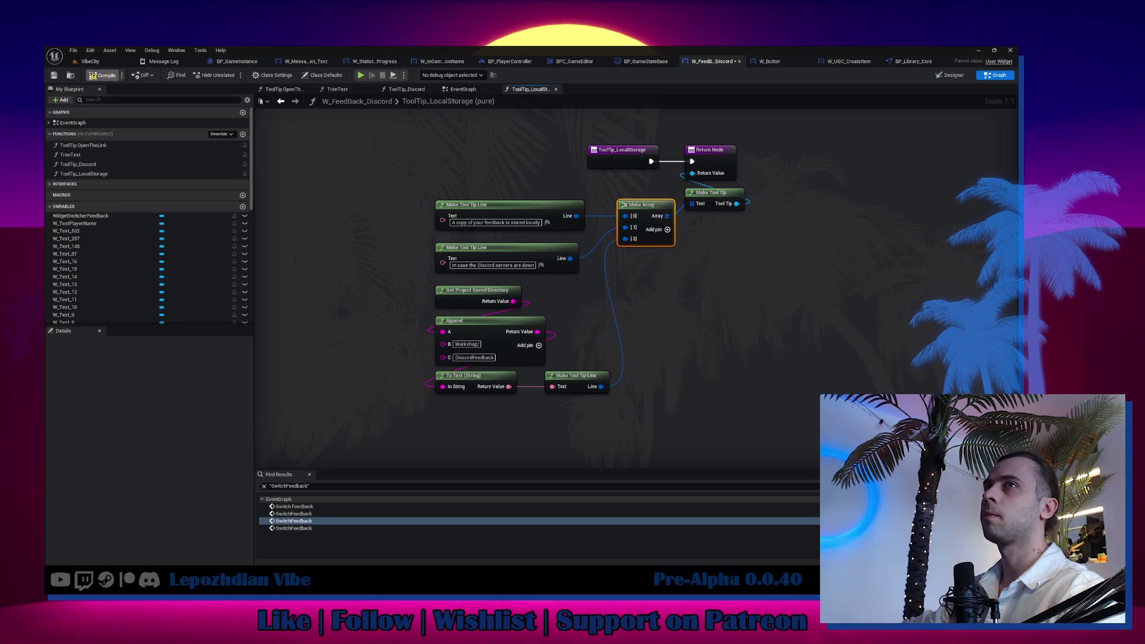
pyautogui.click(103, 75)
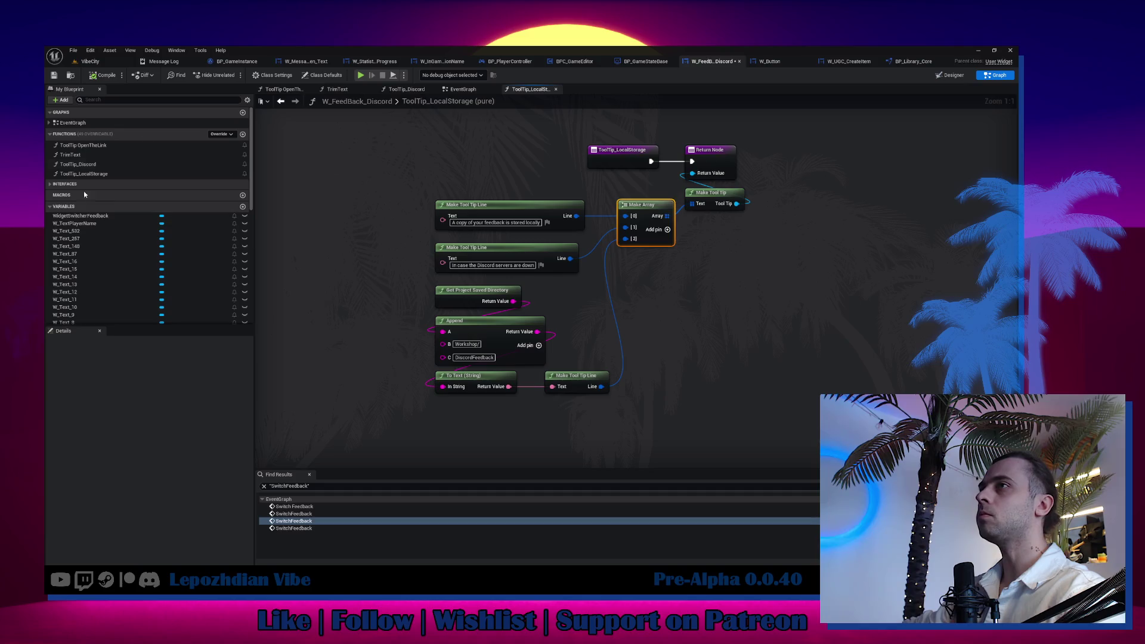
# Play VibeCity, open the FeedBack | BugReport dialog, and check the empty DiscordFeedback save folder.
pyautogui.click(99, 61)
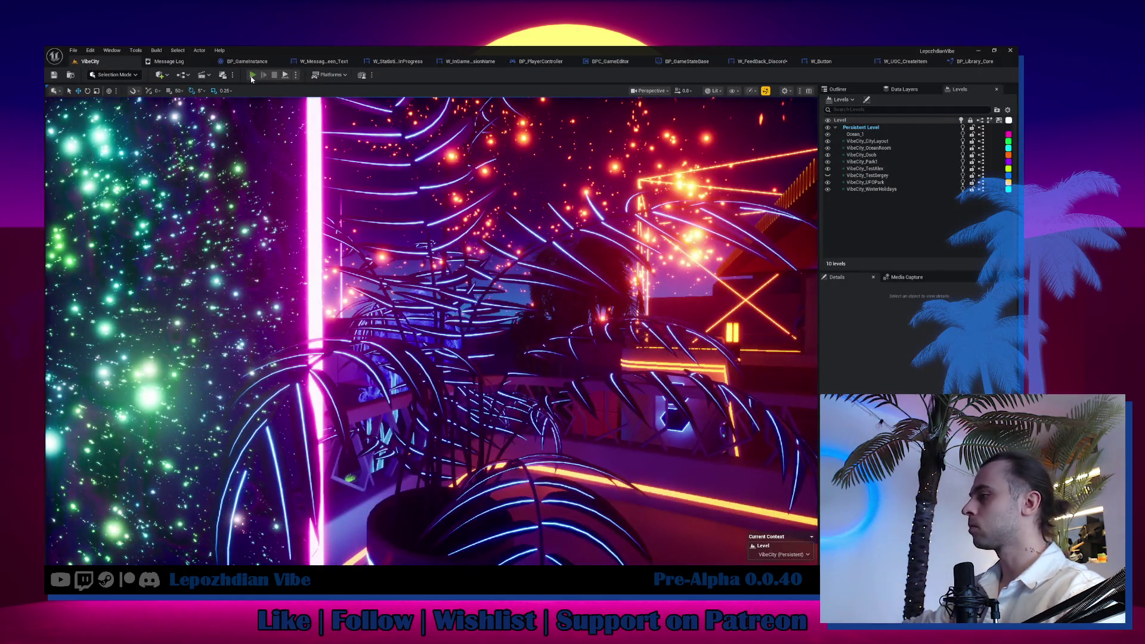
pyautogui.hotkey('alt', 'p')
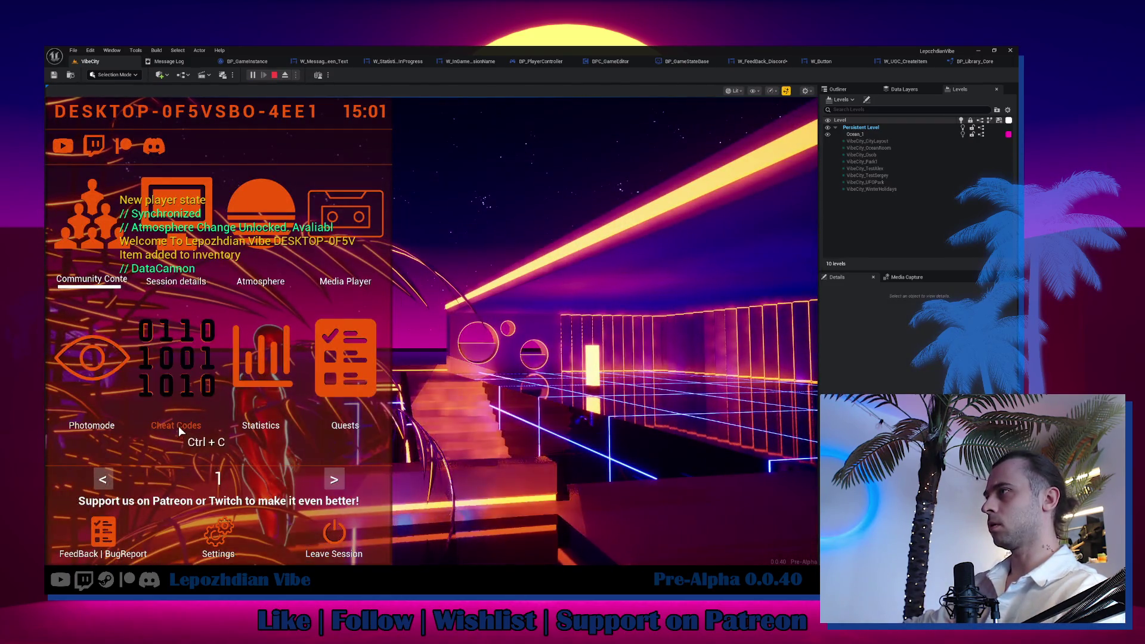
pyautogui.click(103, 534)
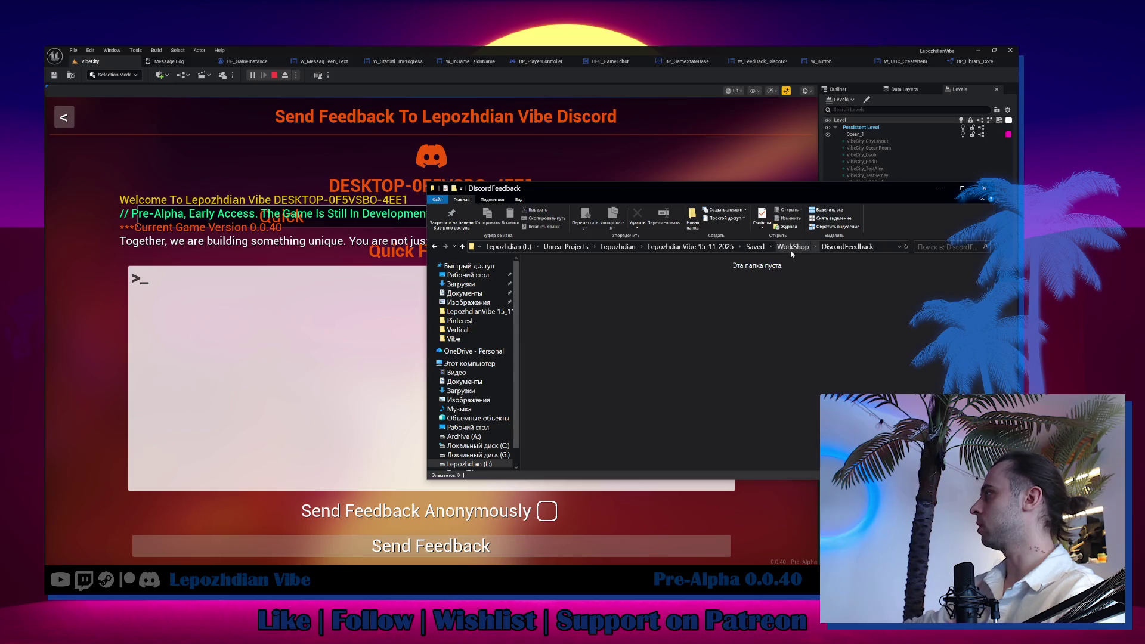
pyautogui.click(791, 252)
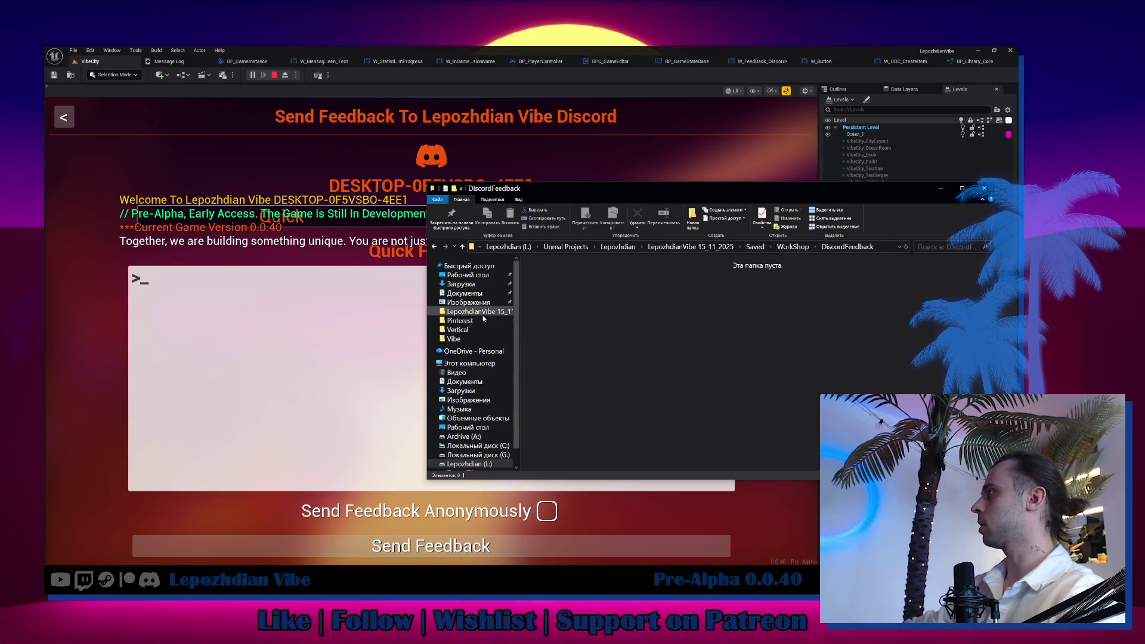
pyautogui.click(344, 312)
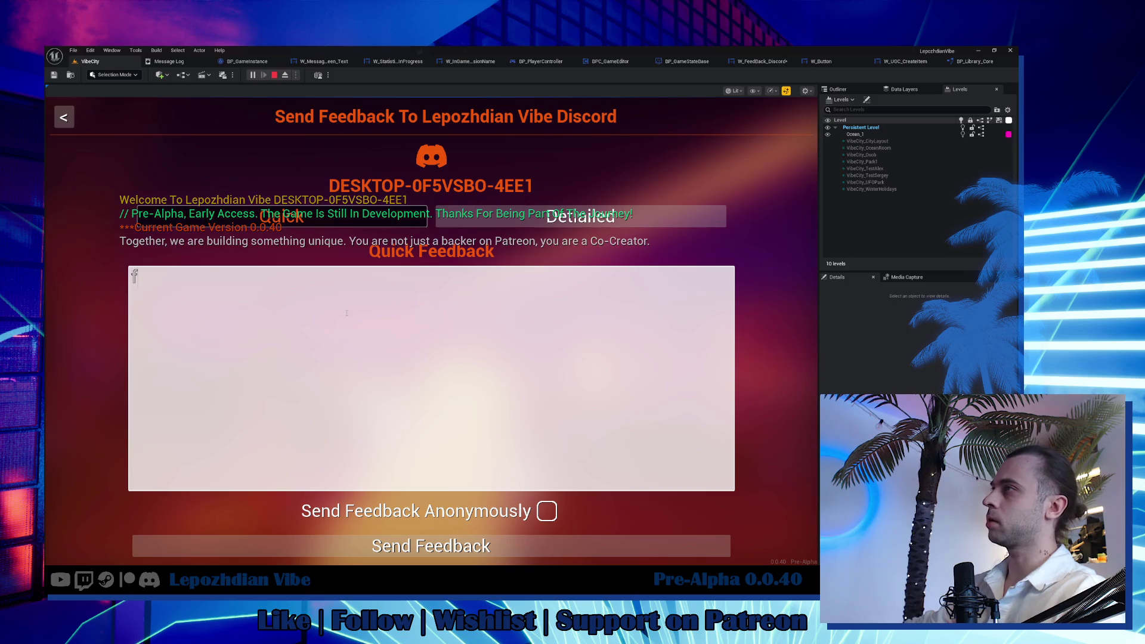
pyautogui.write('ssfd')
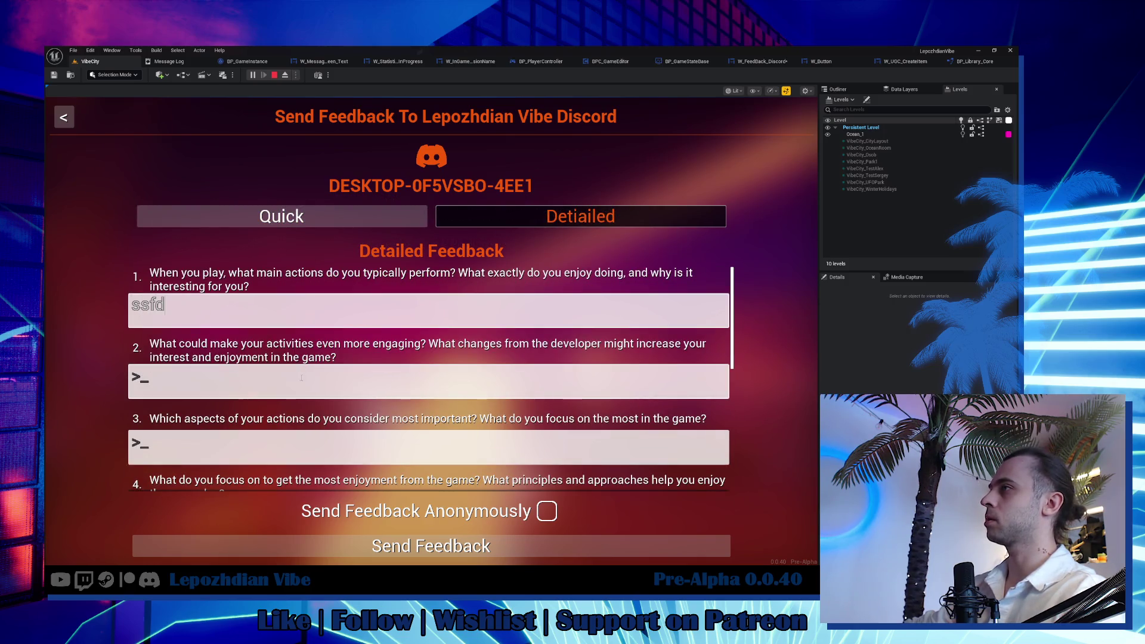
# Send test answers from the Detailed Feedback form and switch to the Quick feedback panel.
pyautogui.click(358, 380)
pyautogui.write('sdf')
pyautogui.click(398, 547)
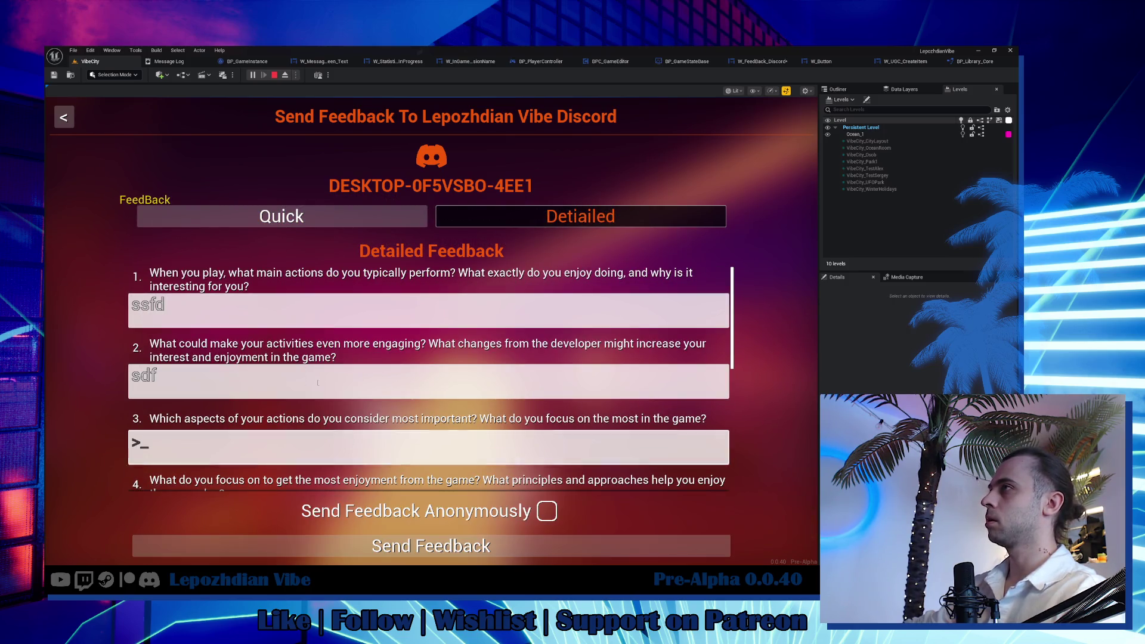
pyautogui.click(312, 217)
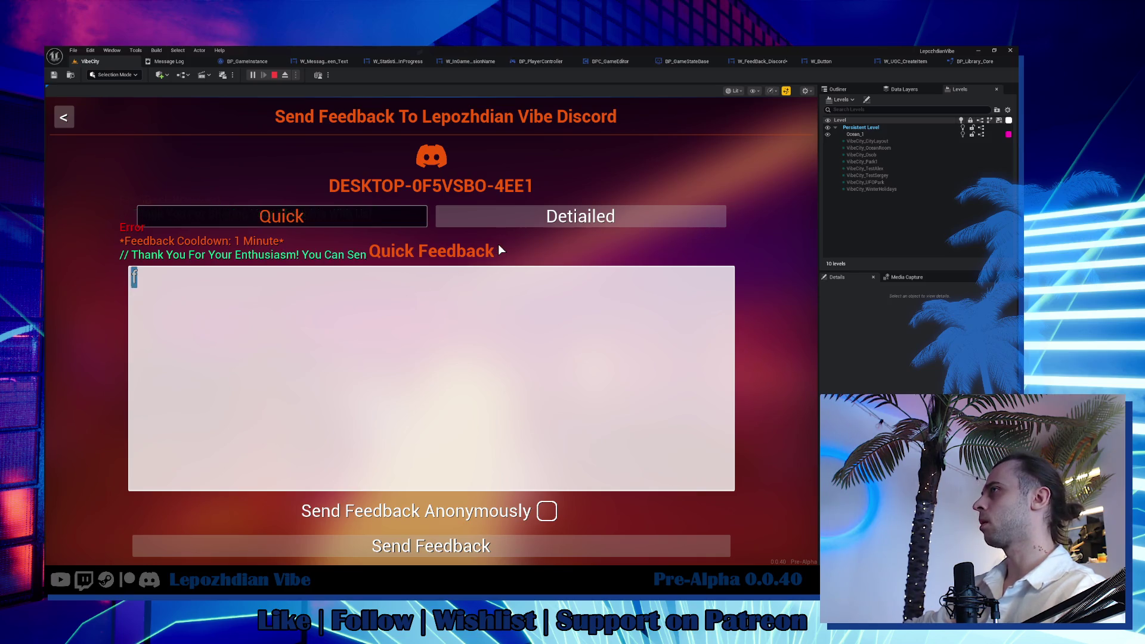
pyautogui.click(529, 224)
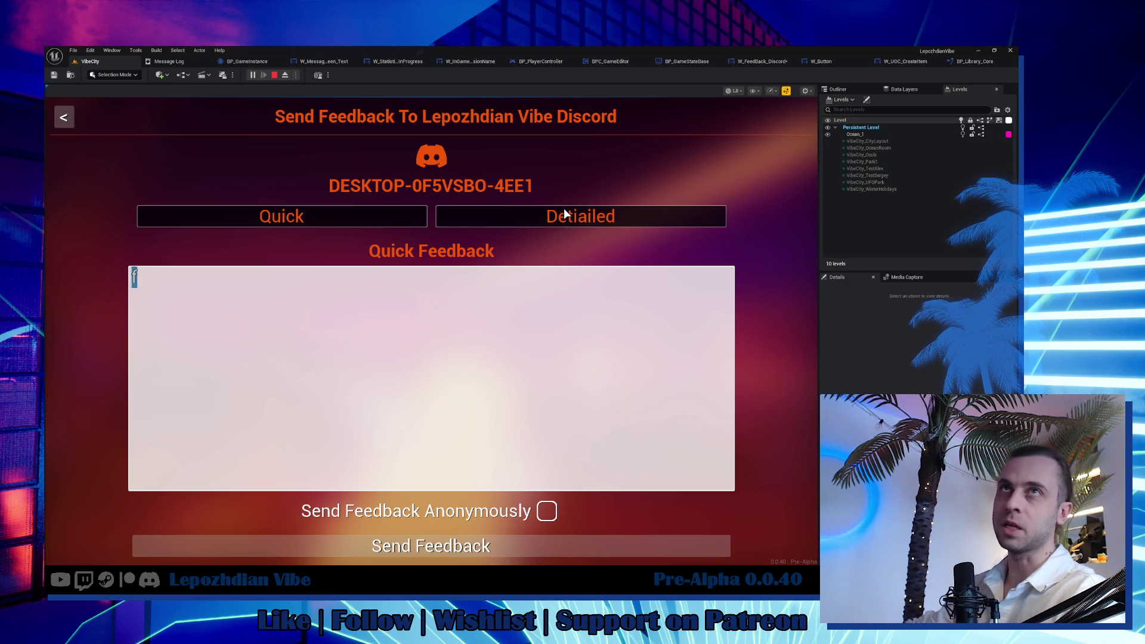
# Toggle between the Quick and Detailed panels, stop the game and return to the widget blueprint.
pyautogui.click(555, 219)
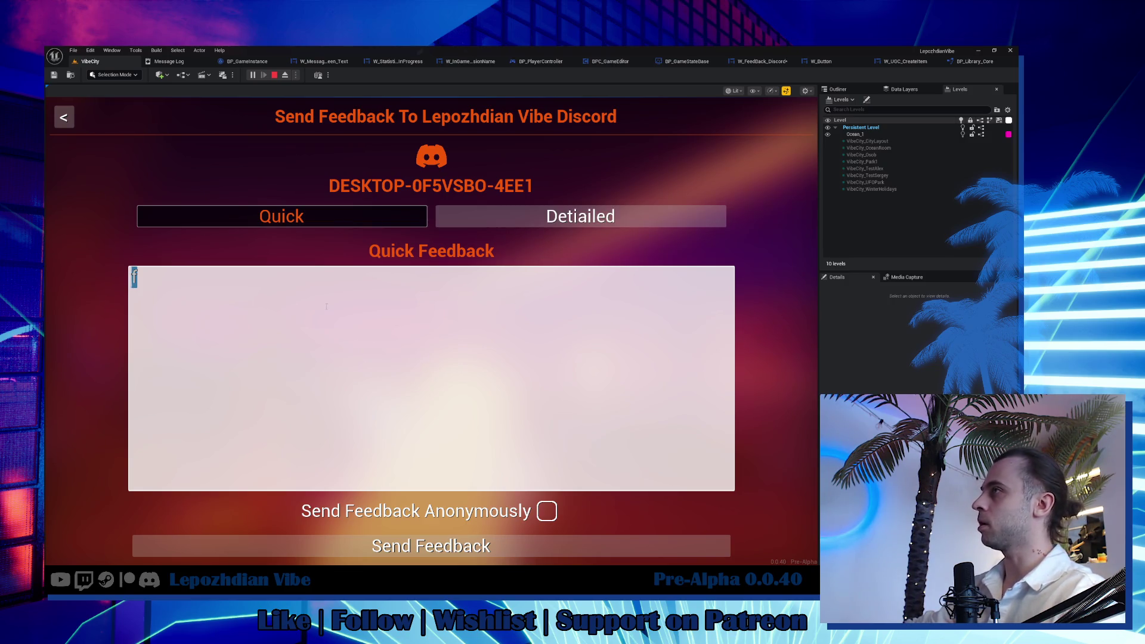
pyautogui.click(677, 219)
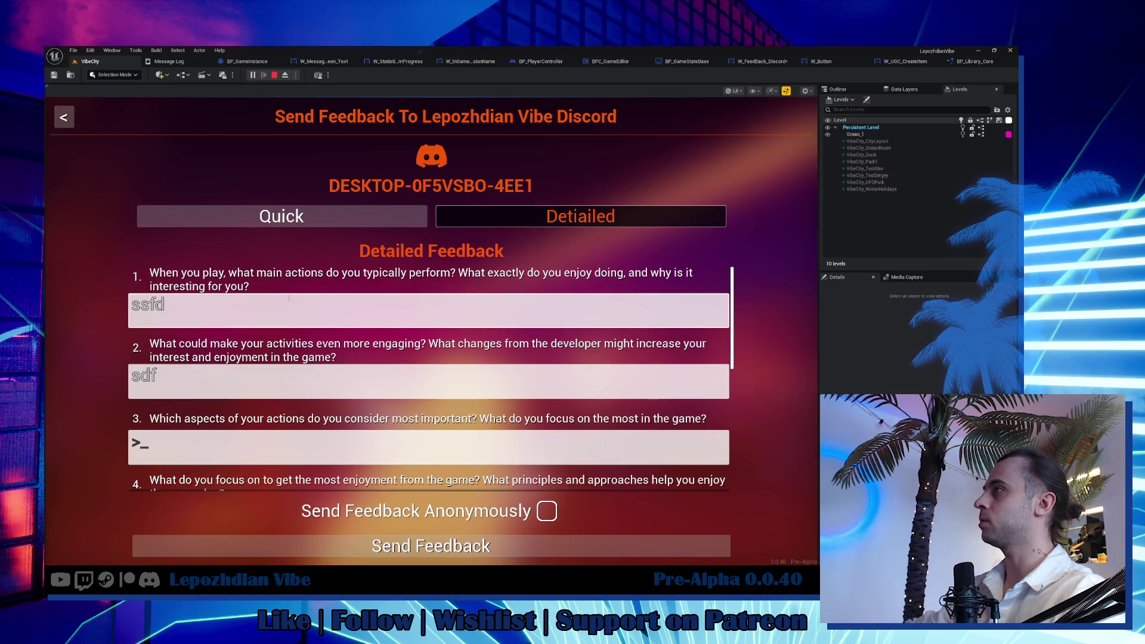
pyautogui.click(340, 219)
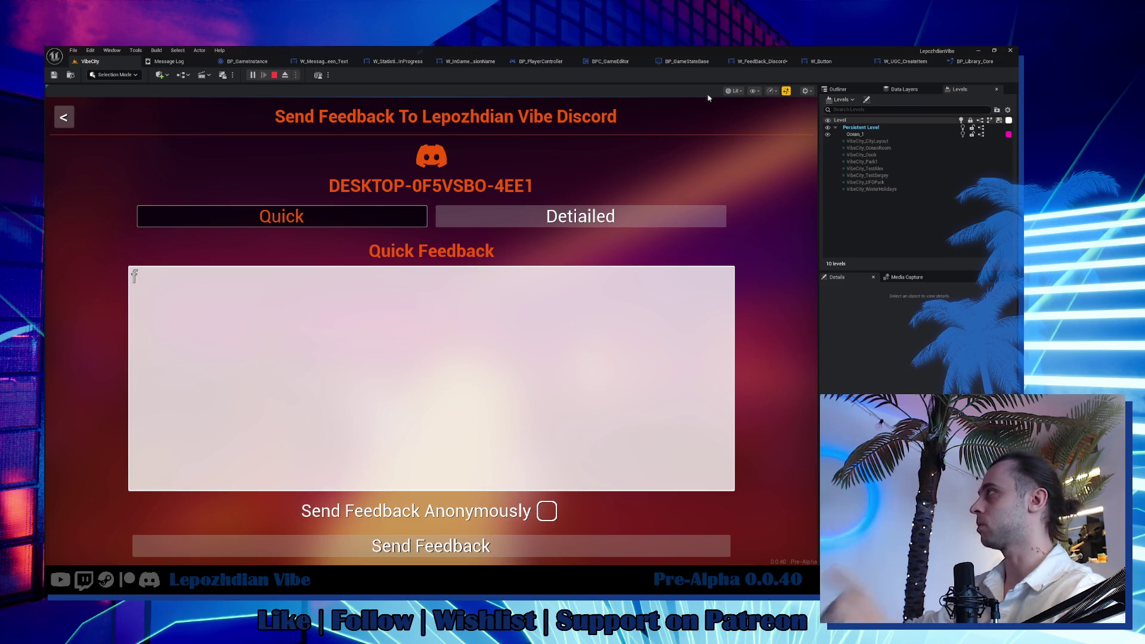
pyautogui.press('Escape')
pyautogui.click(763, 63)
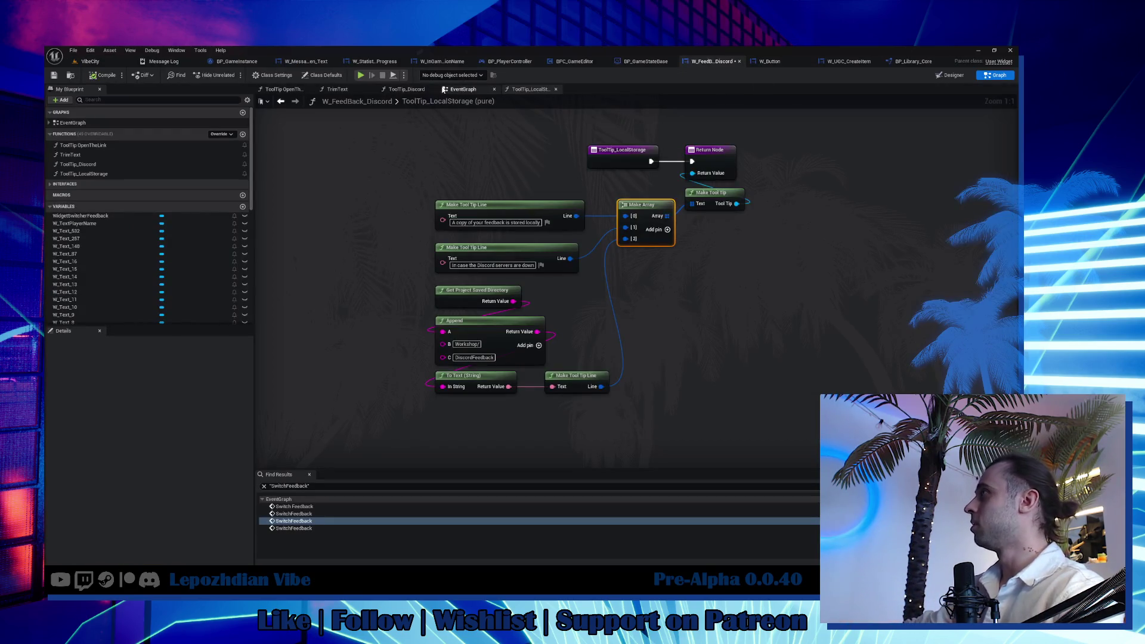
# Review the send-message logic in W_FeedBack_Discord's EventGraph, then switch to the Designer layout.
pyautogui.click(462, 89)
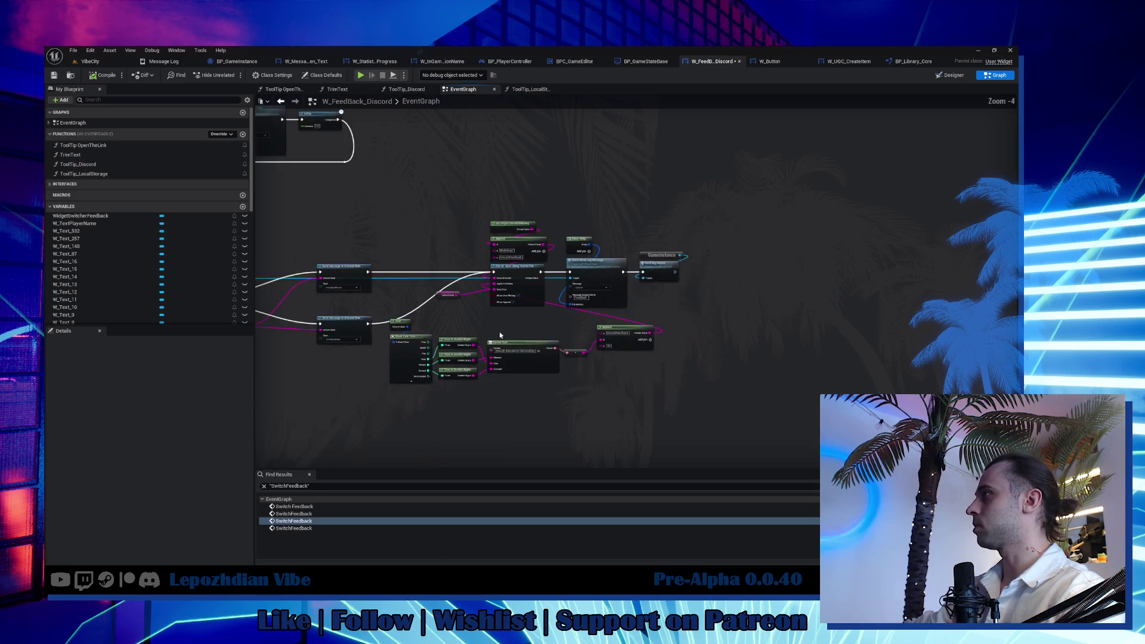
pyautogui.moveTo(563, 250); pyautogui.dragTo(838, 378)
pyautogui.scroll(-1, 480, 310)
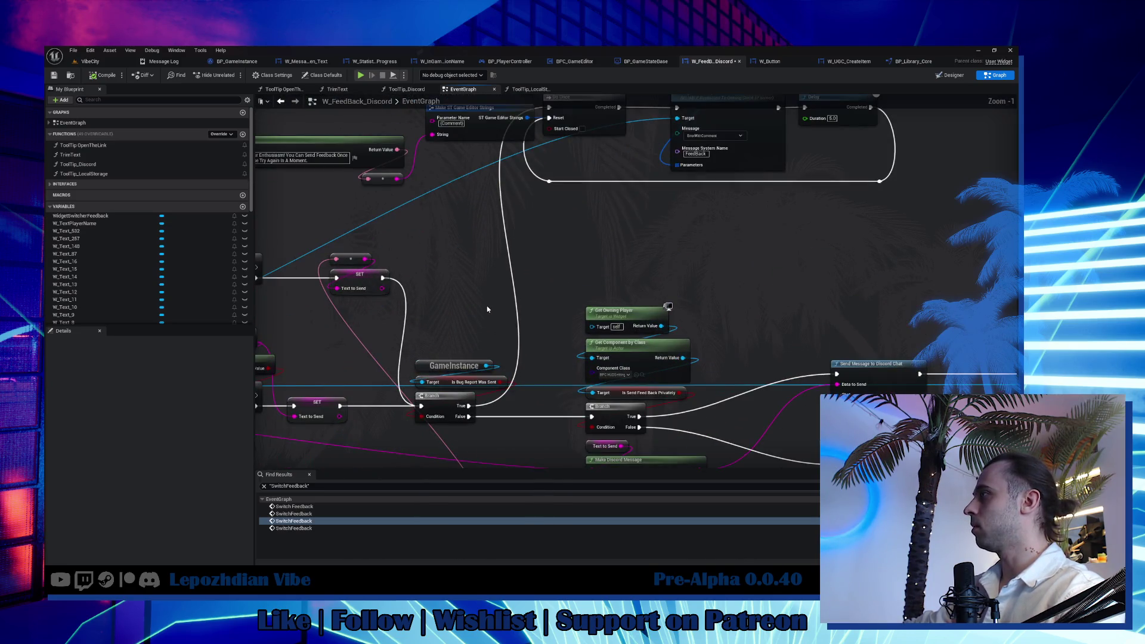
pyautogui.moveTo(505, 290)
pyautogui.mouseDown()
pyautogui.moveTo(482, 399)
pyautogui.moveTo(444, 225)
pyautogui.moveTo(753, 159)
pyautogui.moveTo(819, 323)
pyautogui.moveTo(684, 296)
pyautogui.moveTo(611, 309)
pyautogui.moveTo(576, 333)
pyautogui.moveTo(548, 330)
pyautogui.moveTo(434, 418)
pyautogui.moveTo(368, 376)
pyautogui.moveTo(328, 259)
pyautogui.moveTo(275, 337)
pyautogui.mouseUp()
pyautogui.scroll(-1, 268, 383)
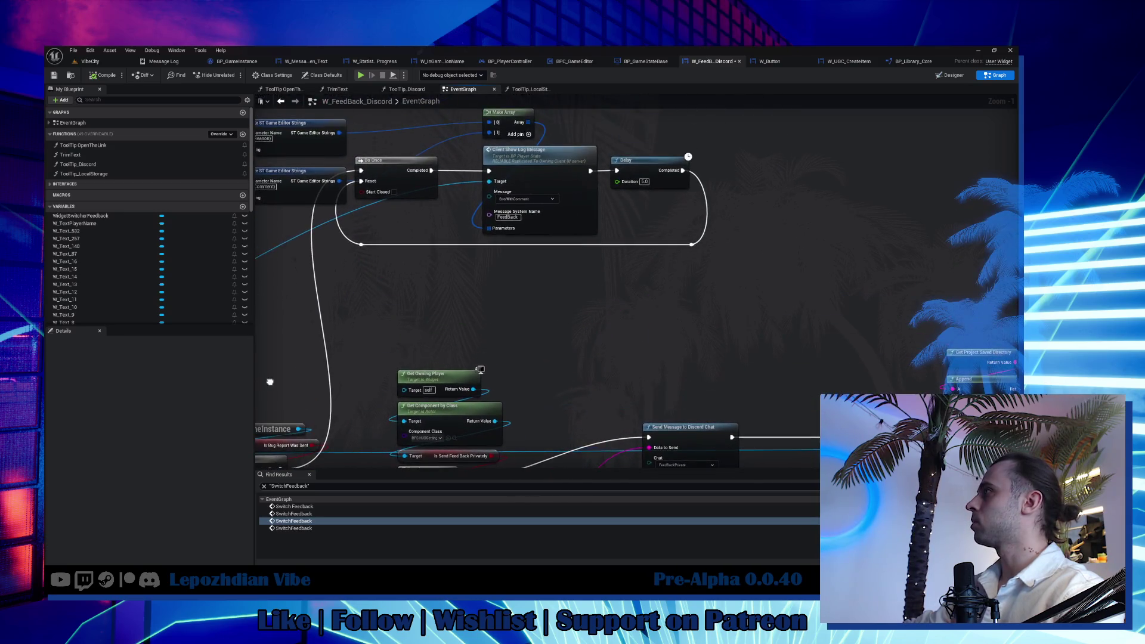
pyautogui.scroll(-1, 447, 314)
pyautogui.scroll(-1, 447, 314)
pyautogui.scroll(2, 590, 341)
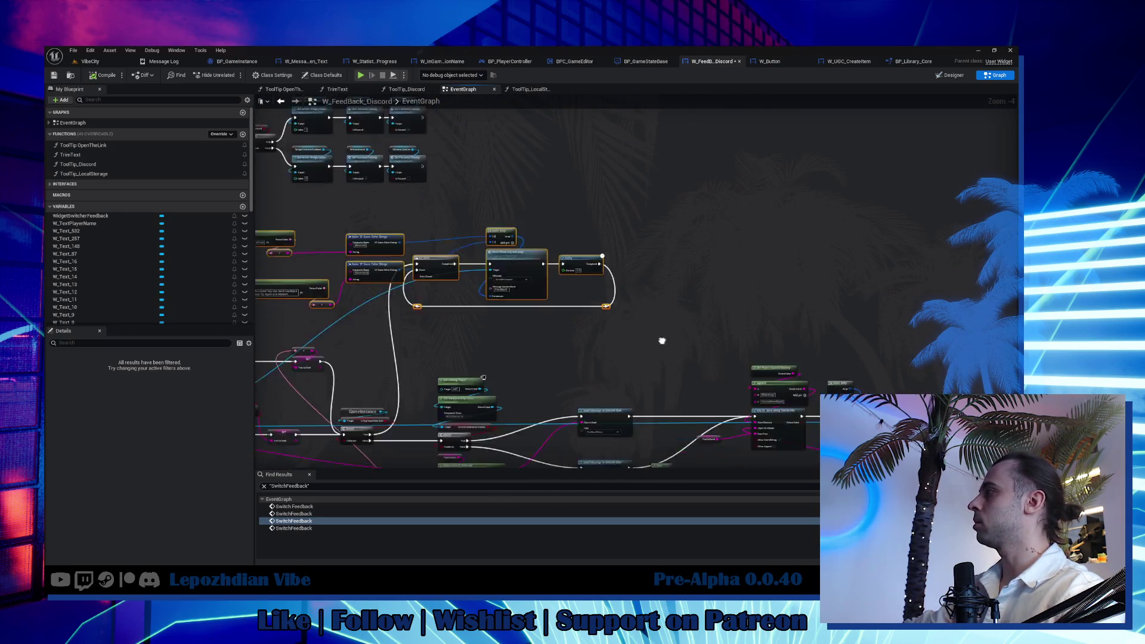
pyautogui.scroll(2, 659, 334)
pyautogui.scroll(1, 632, 244)
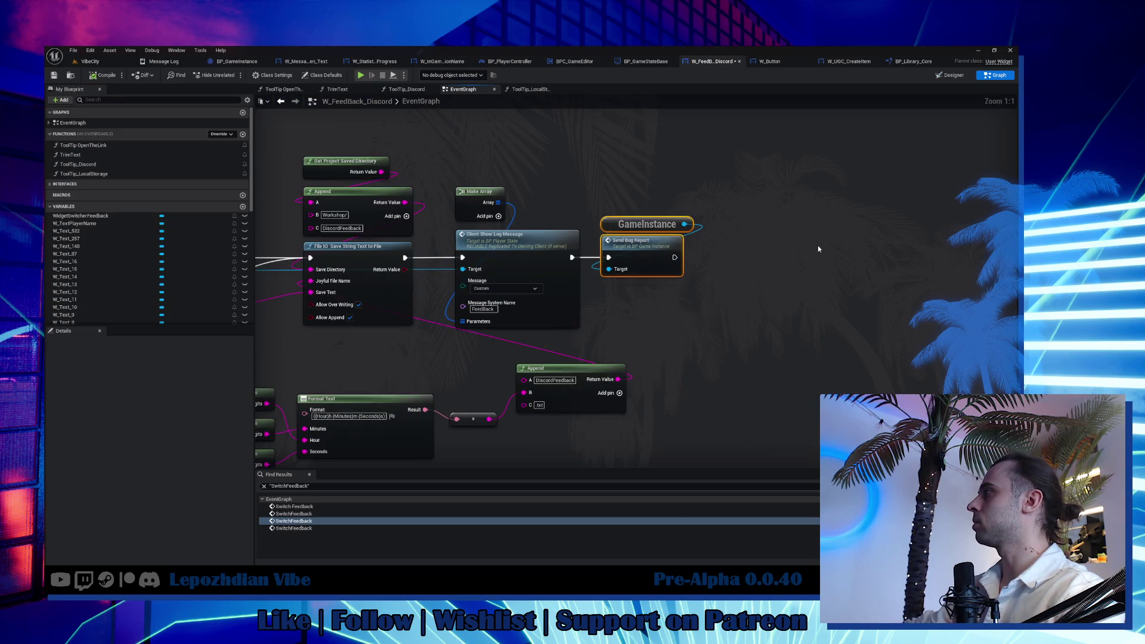
pyautogui.click(761, 206)
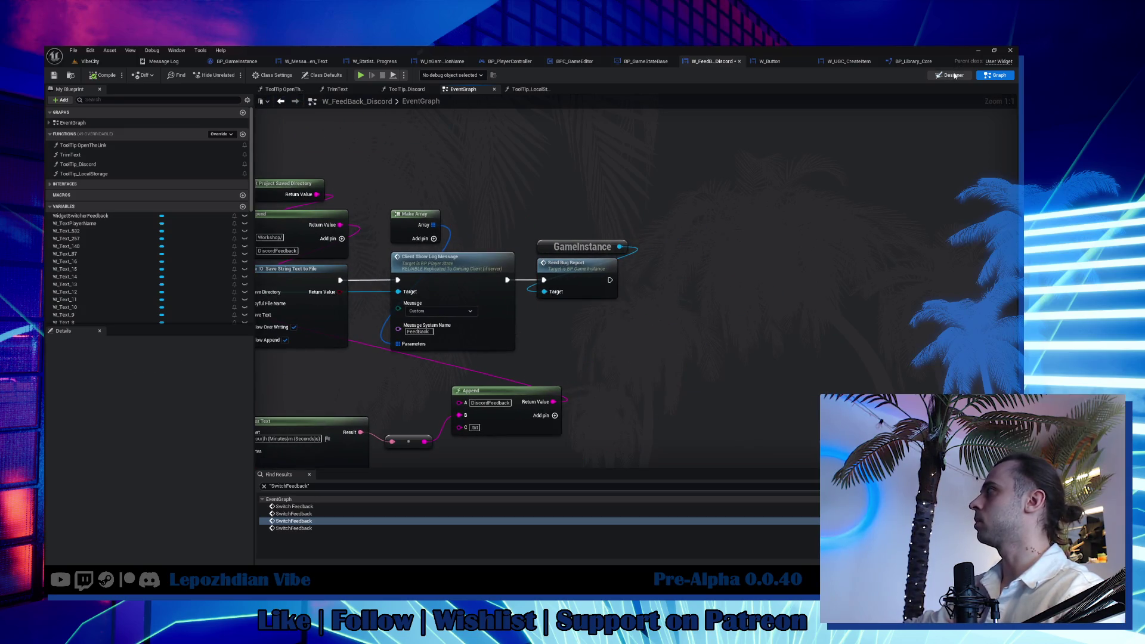
pyautogui.hotkey('ctrl', 'shift', 'alt', 'd')
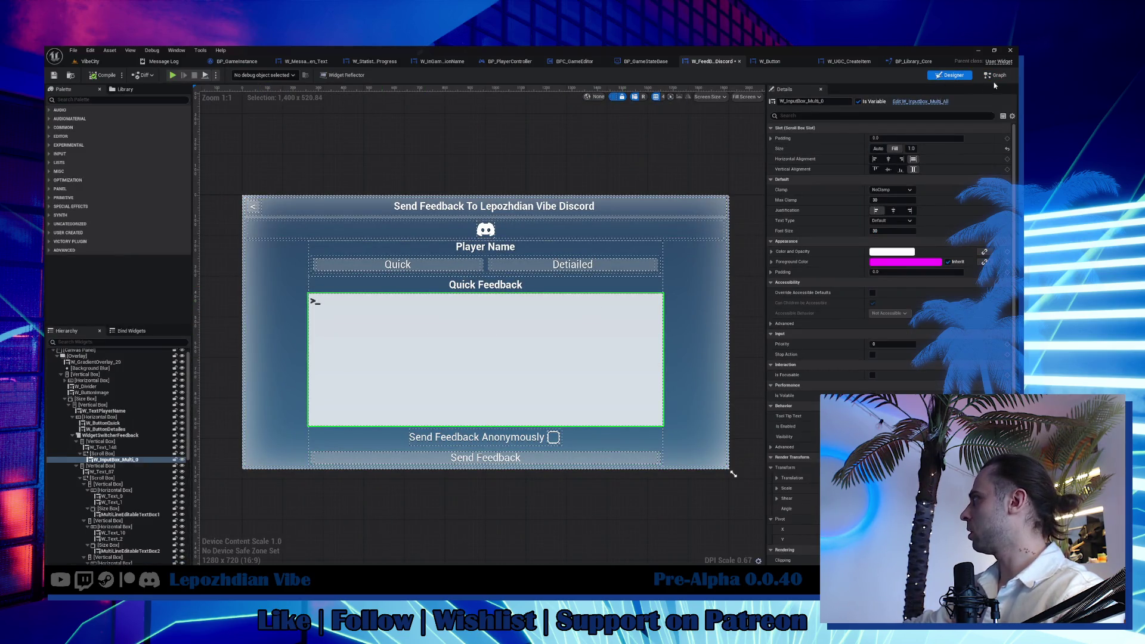
# Add a SetText on W_InputBox_Multi_0 with empty In Text, run right after Send Bug Report.
pyautogui.hotkey('ctrl', 'shift', 'alt', 'g')
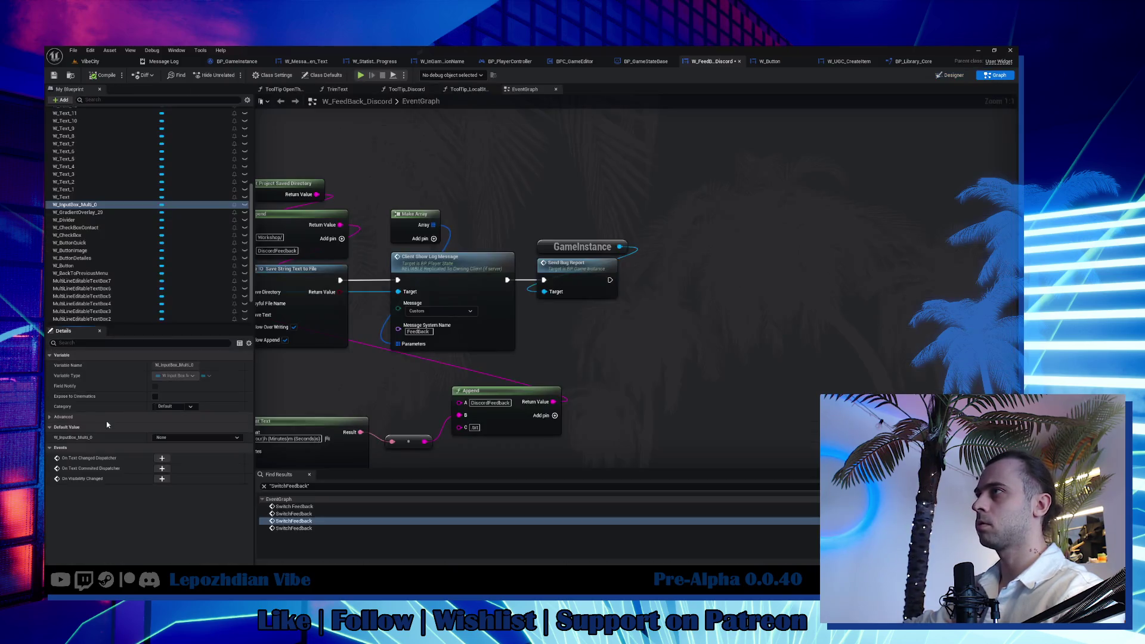
pyautogui.moveTo(103, 206)
pyautogui.mouseDown()
pyautogui.moveTo(636, 315)
pyautogui.moveTo(716, 316)
pyautogui.mouseUp()
pyautogui.click(659, 325)
pyautogui.write('set toot')
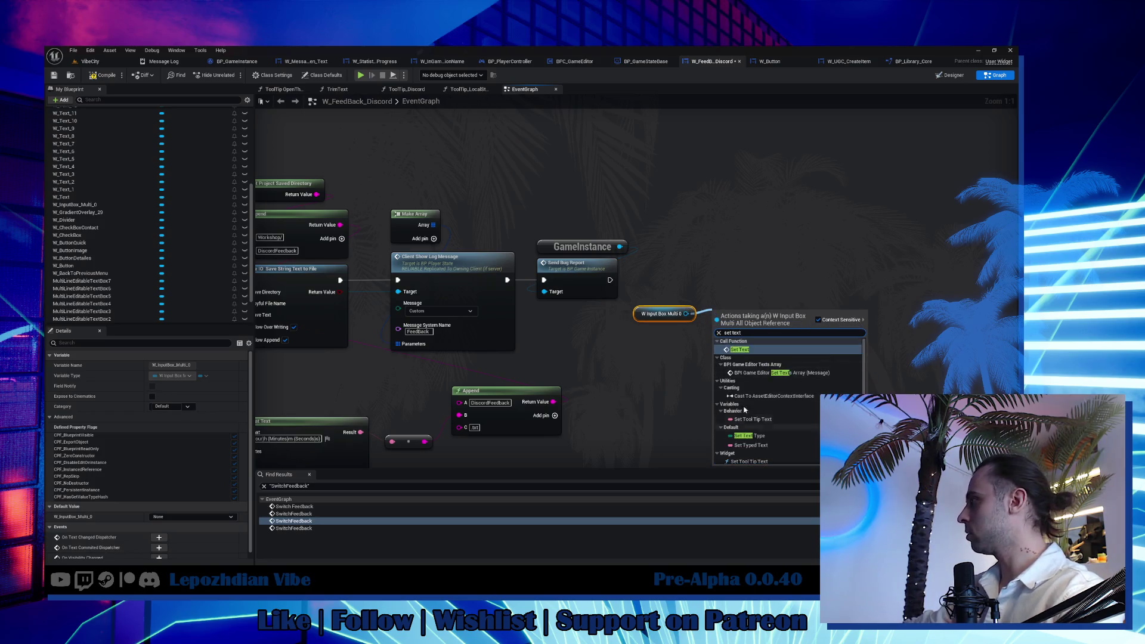
pyautogui.click(761, 421)
pyautogui.moveTo(664, 336); pyautogui.dragTo(666, 330)
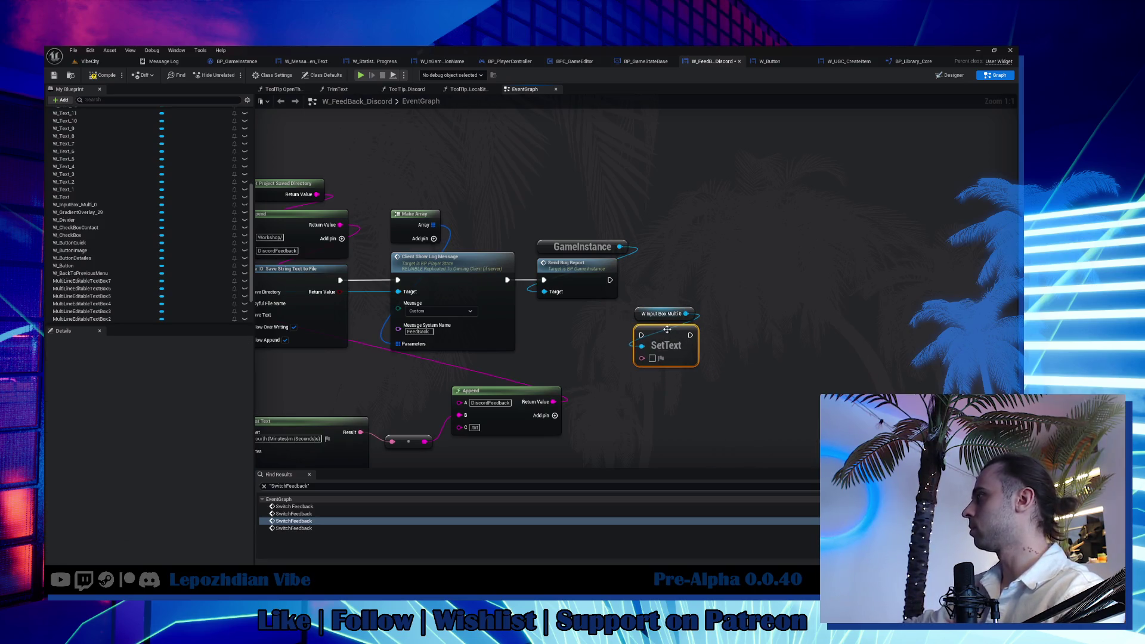
pyautogui.moveTo(608, 280)
pyautogui.mouseDown()
pyautogui.moveTo(641, 335)
pyautogui.moveTo(707, 369)
pyautogui.moveTo(699, 290)
pyautogui.mouseUp()
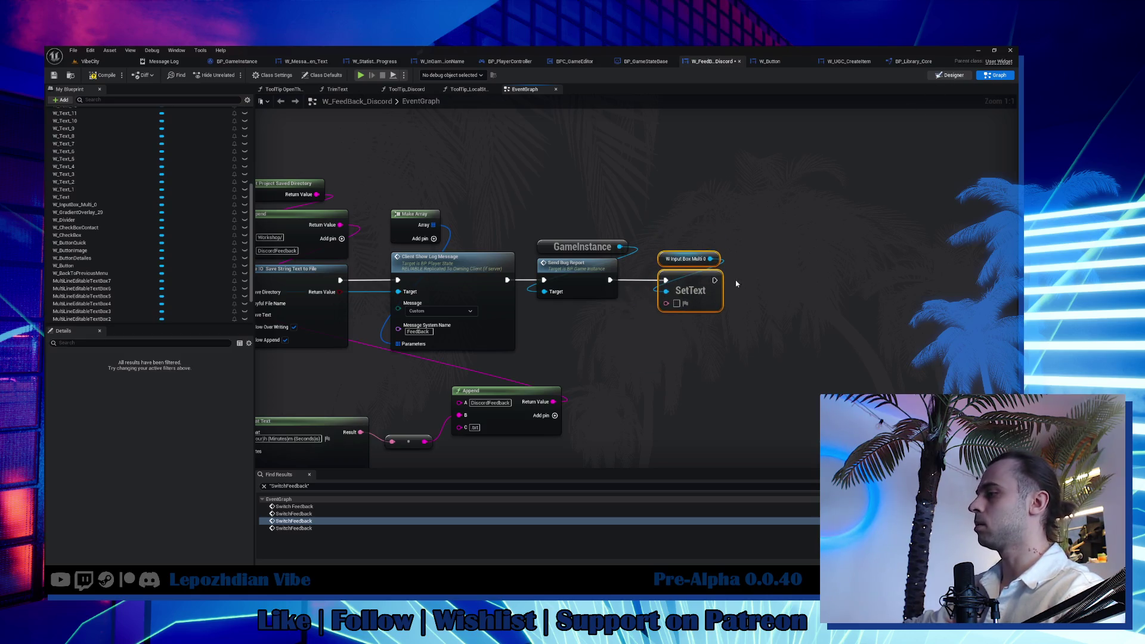
# Check the detailed feedback text boxes in the Designer and return to the graph.
pyautogui.hotkey('shift', 'F12')
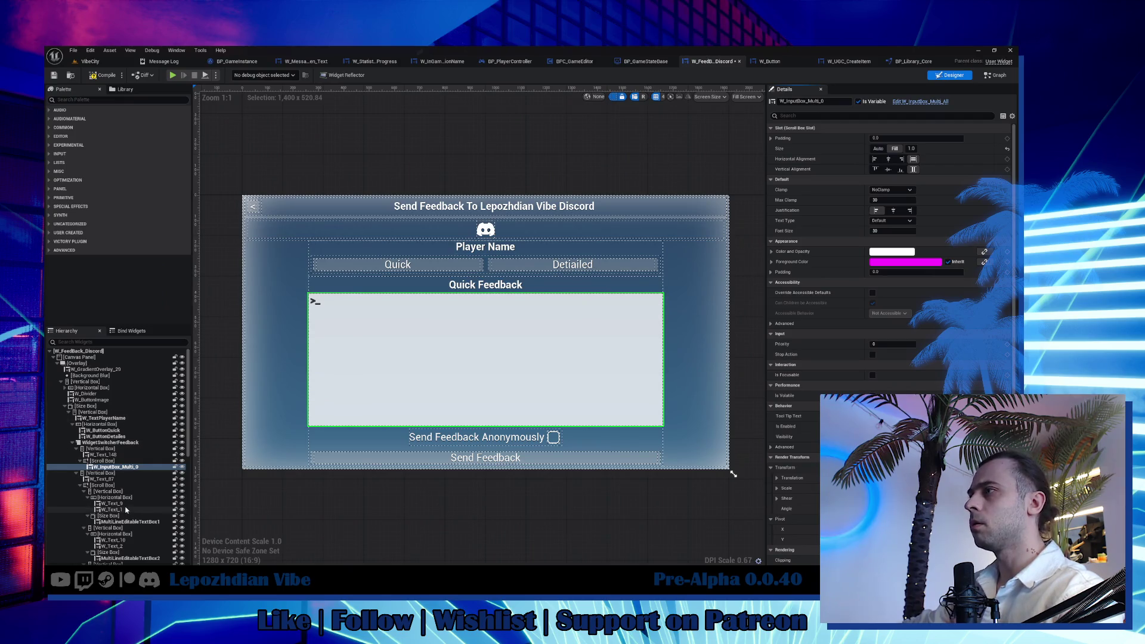
pyautogui.click(127, 509)
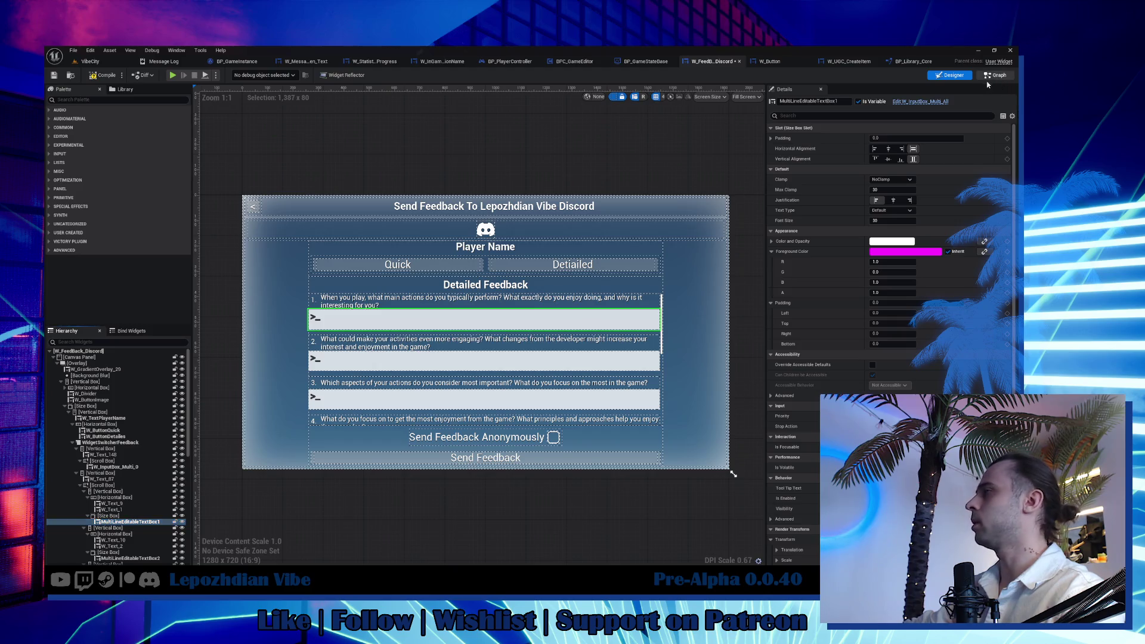
pyautogui.hotkey('shift', 'F12')
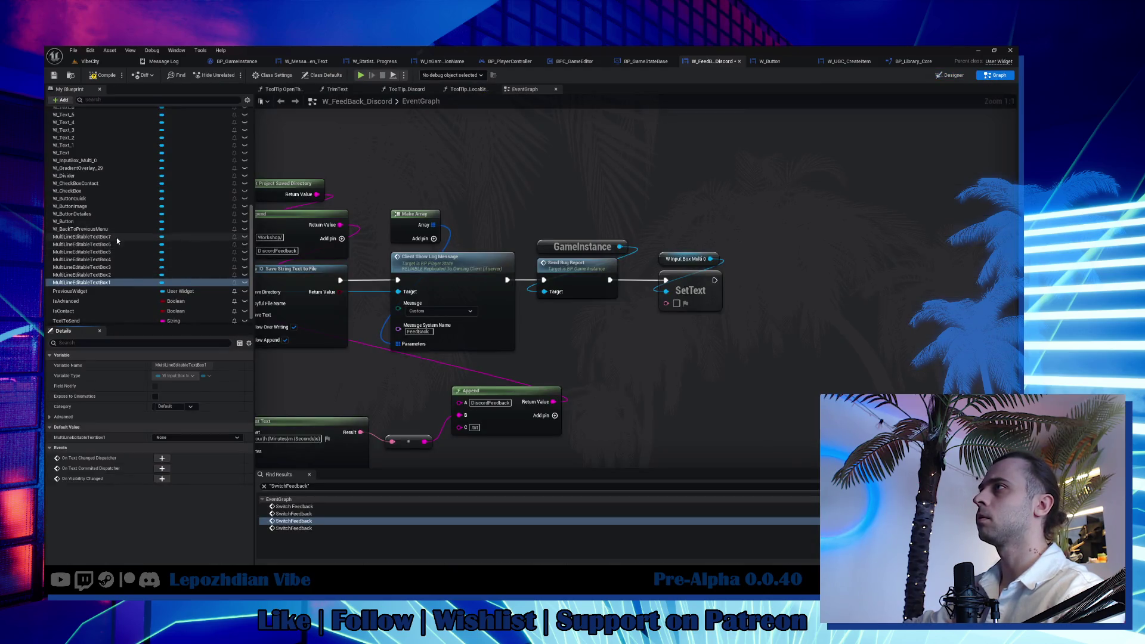
# Place getters for MultiLineEditableTextBox 1–7 onto the graph.
pyautogui.moveTo(80, 282); pyautogui.dragTo(755, 205)
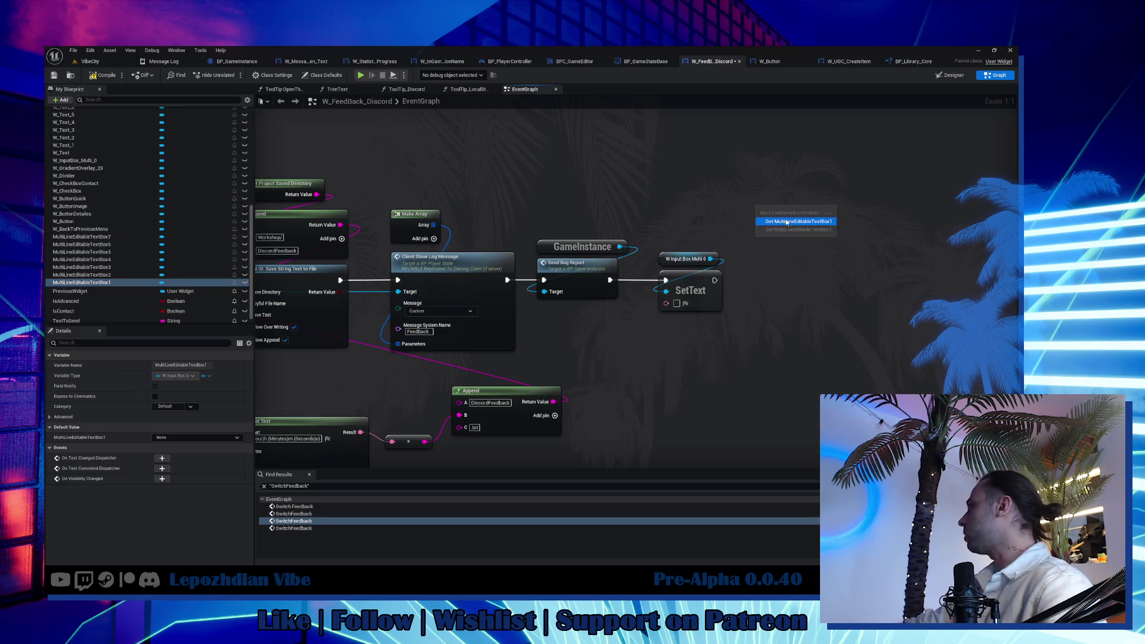
pyautogui.moveTo(127, 275)
pyautogui.mouseDown()
pyautogui.moveTo(783, 229)
pyautogui.moveTo(766, 227)
pyautogui.mouseUp()
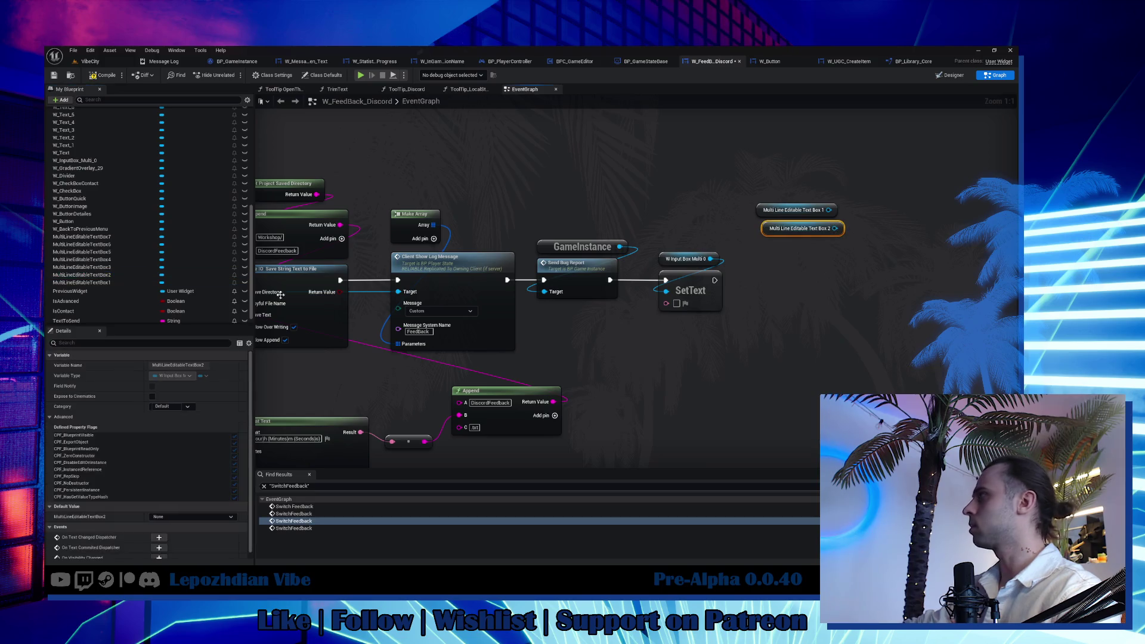
pyautogui.moveTo(81, 267)
pyautogui.mouseDown()
pyautogui.moveTo(818, 282)
pyautogui.moveTo(778, 251)
pyautogui.mouseUp()
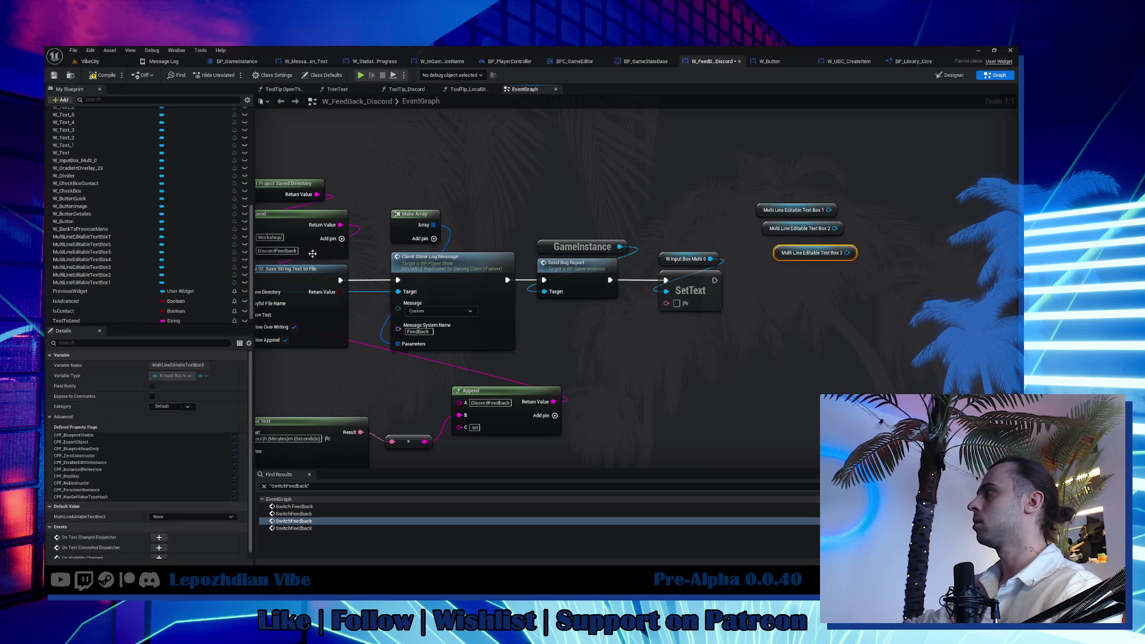
pyautogui.click(130, 260)
pyautogui.moveTo(129, 265); pyautogui.dragTo(779, 270)
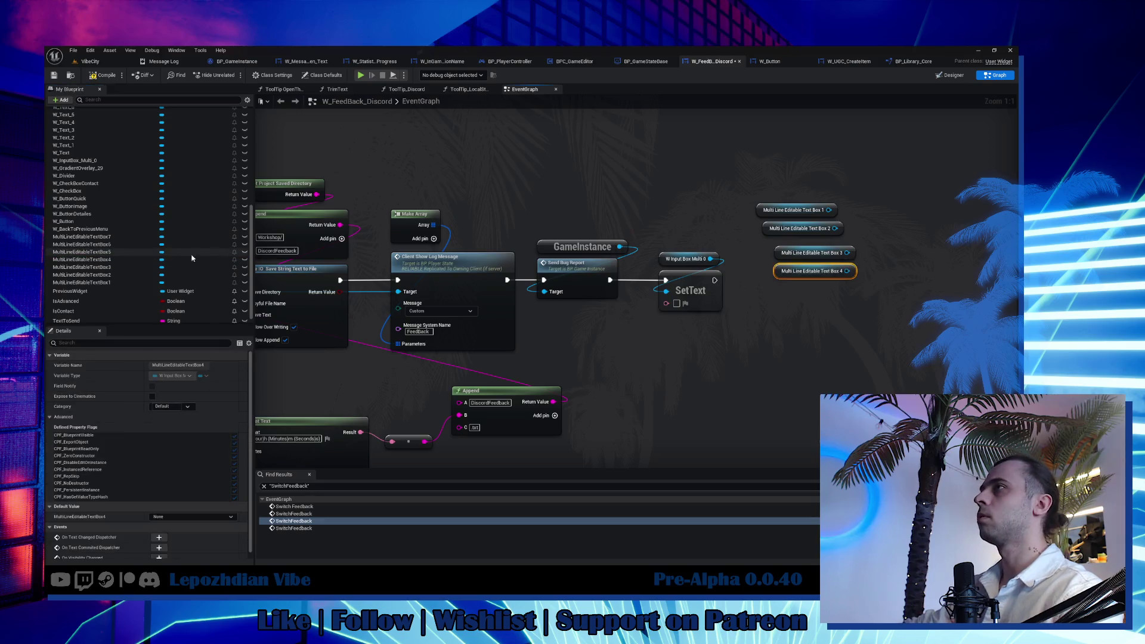
pyautogui.moveTo(81, 251); pyautogui.dragTo(794, 301)
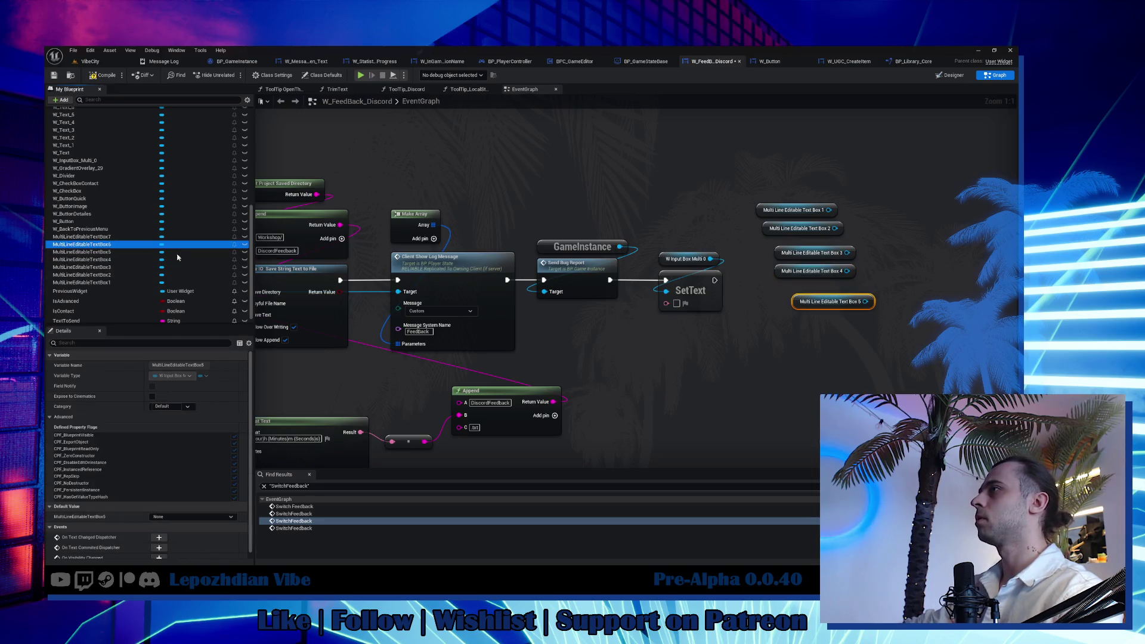
pyautogui.moveTo(80, 245); pyautogui.dragTo(823, 343)
pyautogui.click(147, 235)
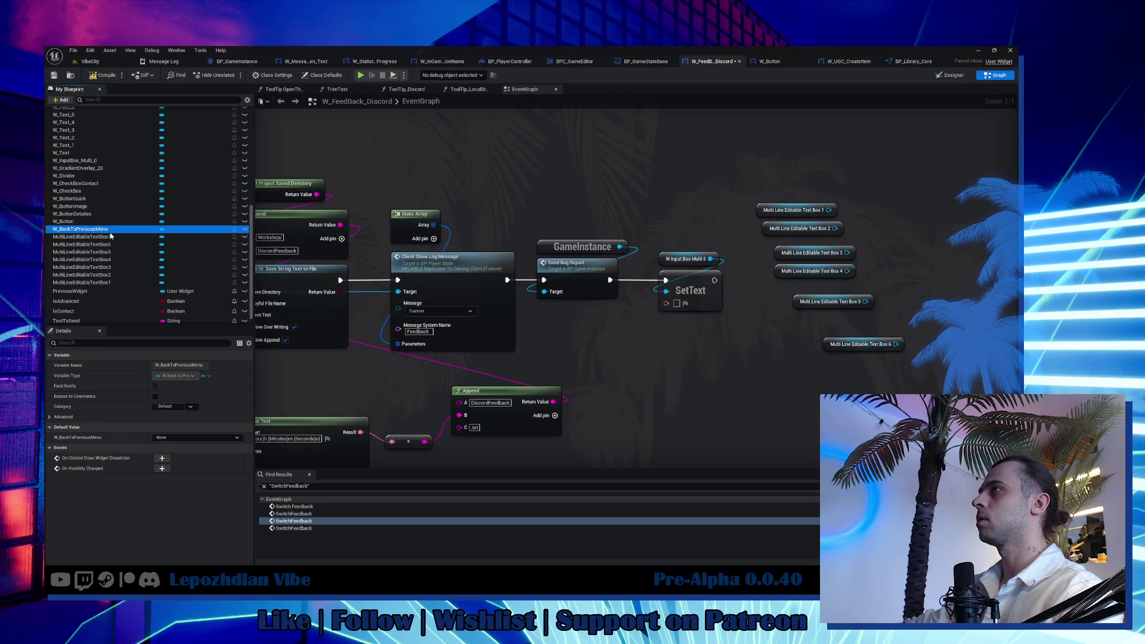
pyautogui.moveTo(146, 234); pyautogui.dragTo(810, 372)
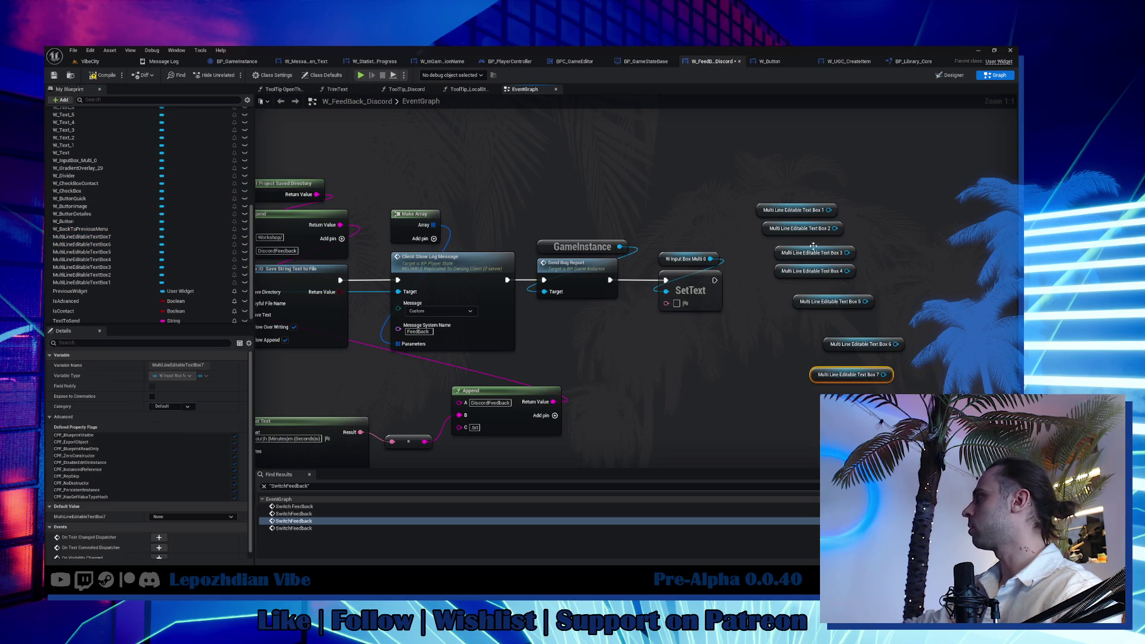
pyautogui.moveTo(781, 252)
pyautogui.mouseDown()
pyautogui.moveTo(769, 247)
pyautogui.moveTo(761, 269)
pyautogui.mouseUp()
# Line the seven text box getters up in a vertical stack.
pyautogui.click(766, 258)
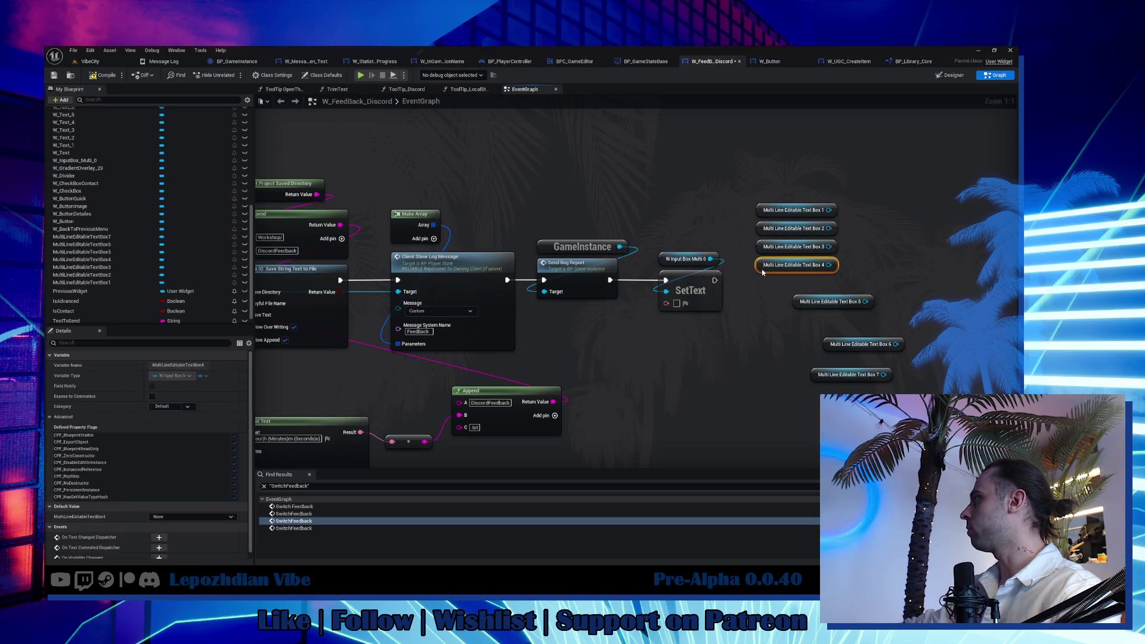
pyautogui.moveTo(803, 305); pyautogui.dragTo(767, 294)
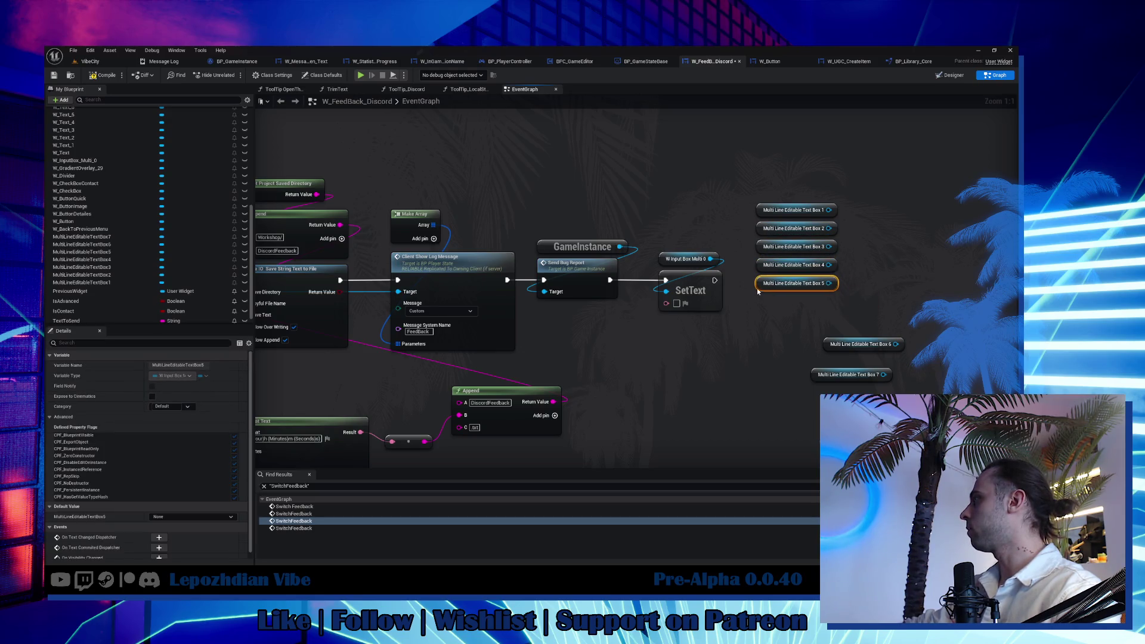
pyautogui.moveTo(762, 313); pyautogui.dragTo(761, 302)
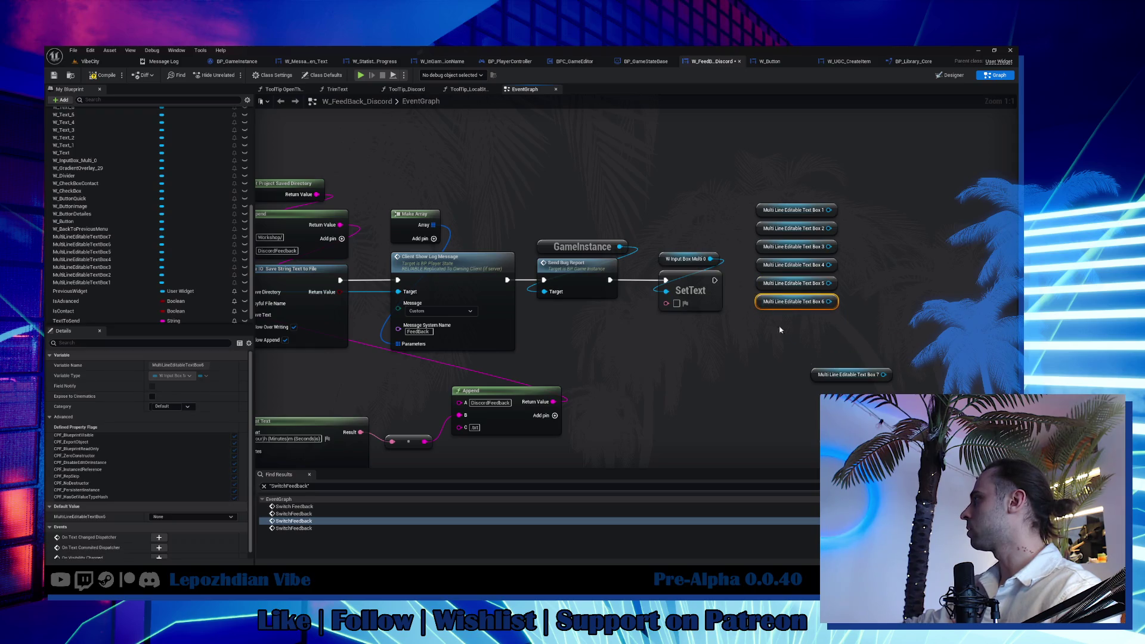
pyautogui.moveTo(815, 374); pyautogui.dragTo(761, 319)
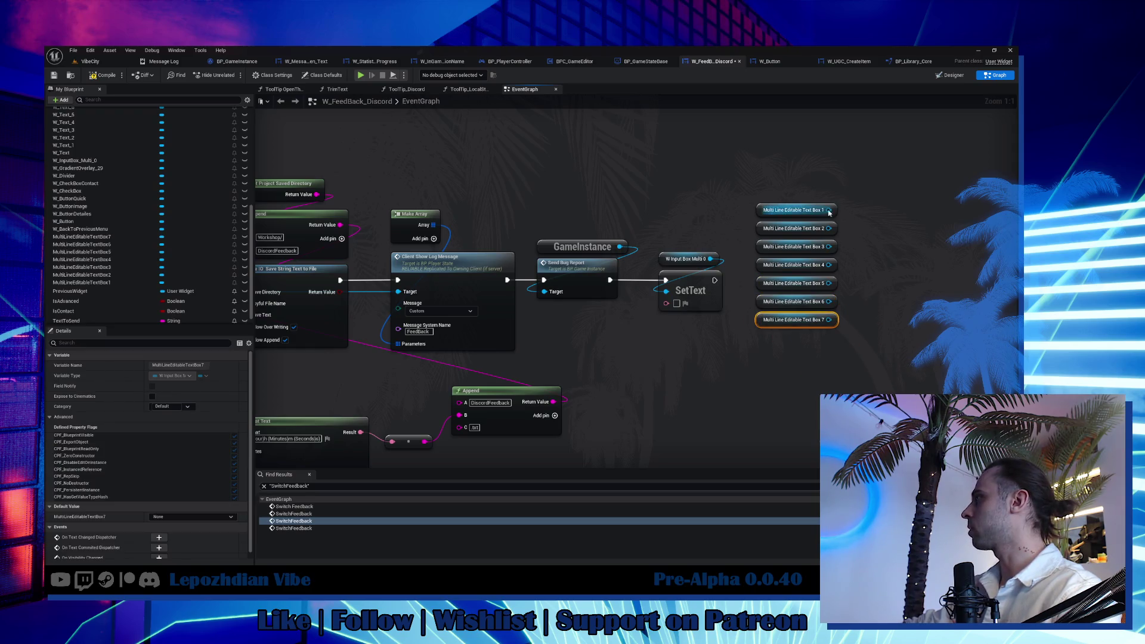
# Wire all seven text boxes into the SetText Target pin and tidy the stack's position.
pyautogui.moveTo(828, 209); pyautogui.dragTo(698, 300)
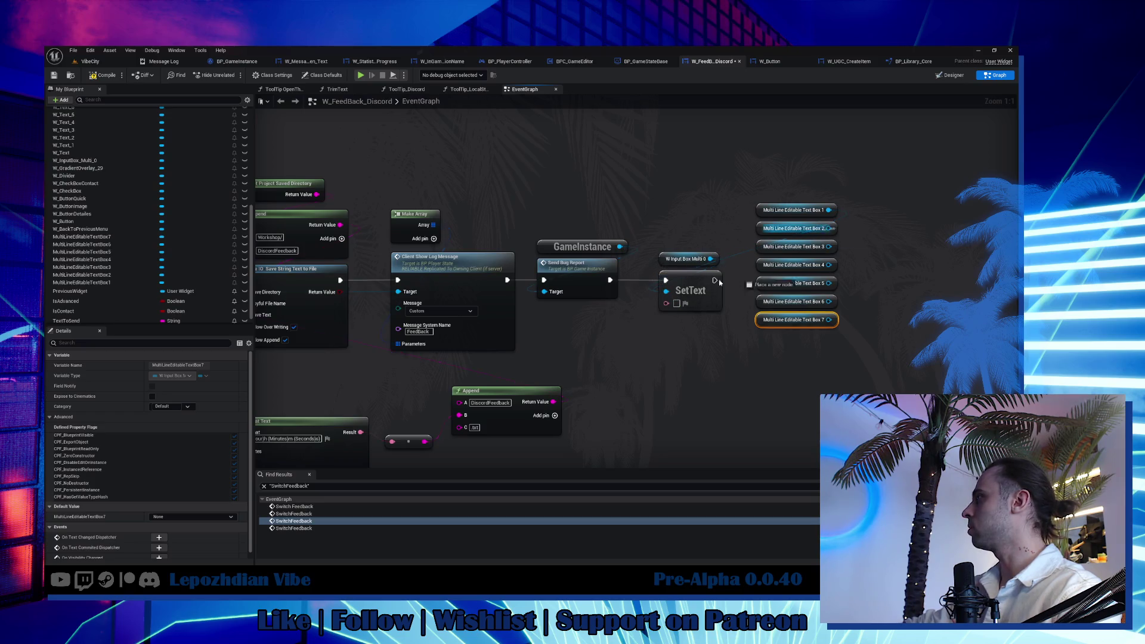
pyautogui.moveTo(828, 228)
pyautogui.mouseDown()
pyautogui.moveTo(666, 290)
pyautogui.moveTo(769, 198)
pyautogui.mouseUp()
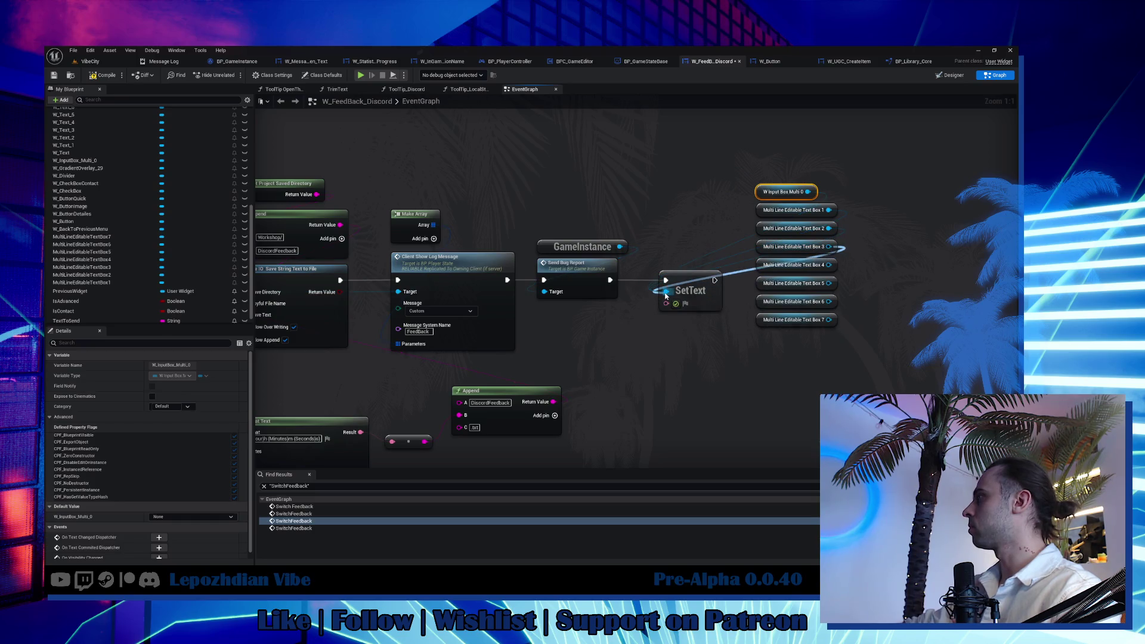
pyautogui.moveTo(829, 246)
pyautogui.mouseDown()
pyautogui.moveTo(666, 290)
pyautogui.moveTo(723, 296)
pyautogui.moveTo(667, 290)
pyautogui.mouseUp()
pyautogui.moveTo(828, 283)
pyautogui.mouseDown()
pyautogui.moveTo(699, 304)
pyautogui.moveTo(666, 291)
pyautogui.mouseUp()
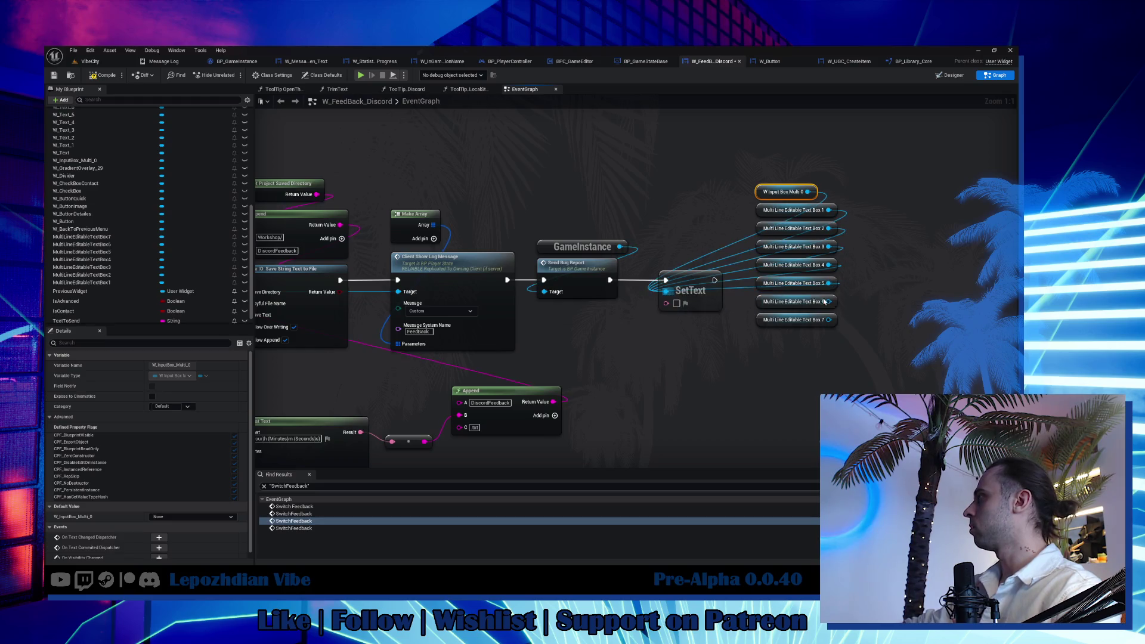
pyautogui.moveTo(829, 301); pyautogui.dragTo(666, 292)
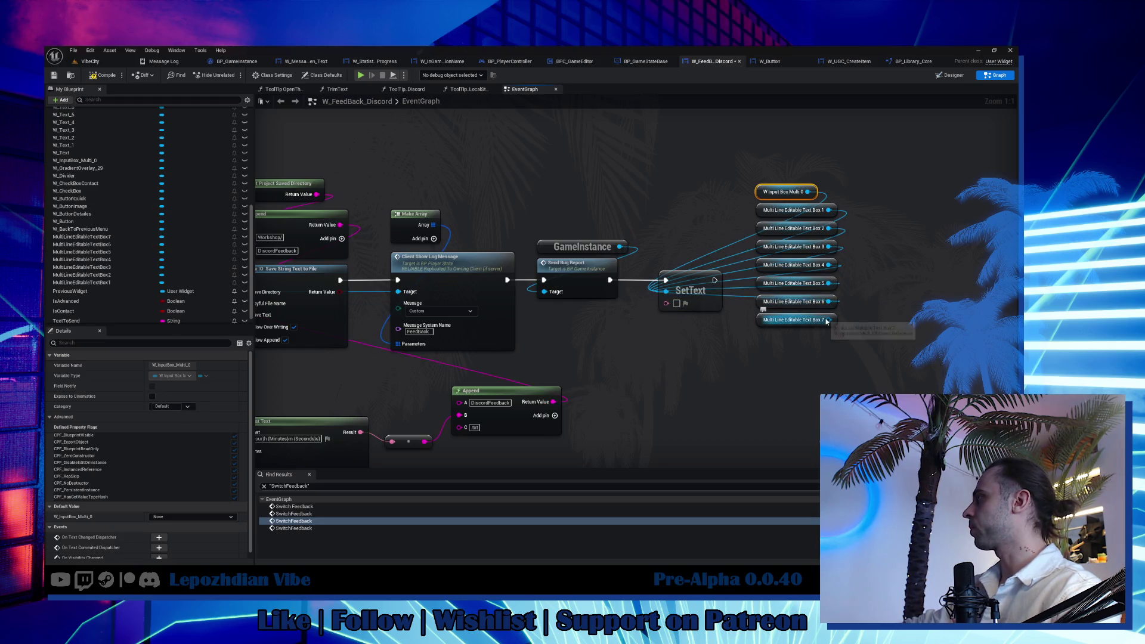
pyautogui.moveTo(828, 320); pyautogui.dragTo(666, 292)
pyautogui.moveTo(739, 148); pyautogui.dragTo(840, 353)
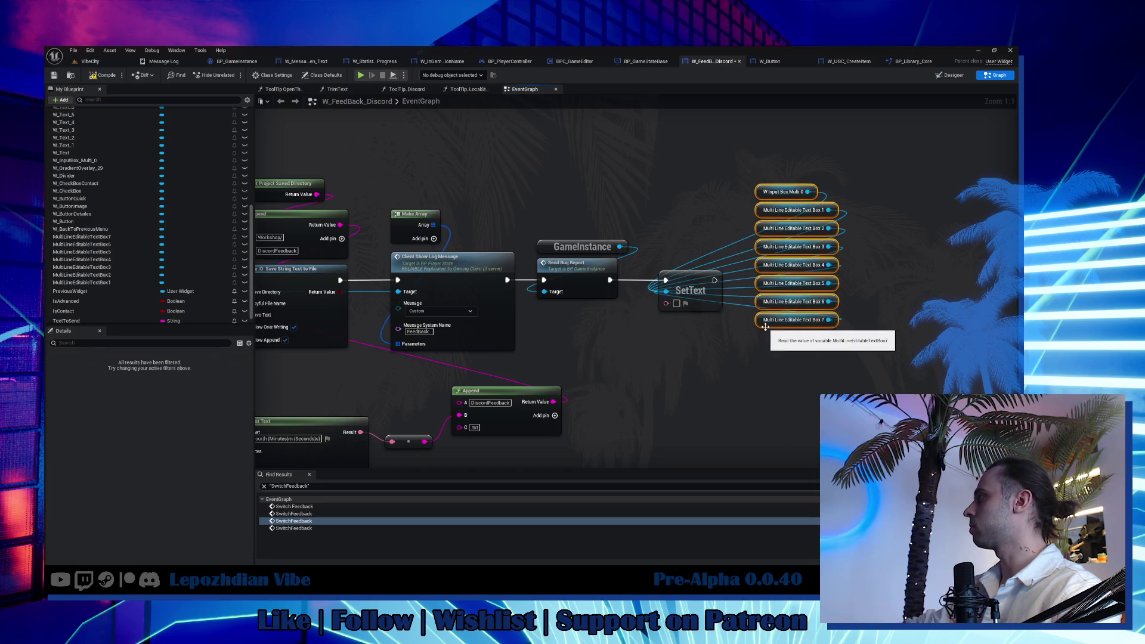
pyautogui.moveTo(765, 324); pyautogui.dragTo(667, 260)
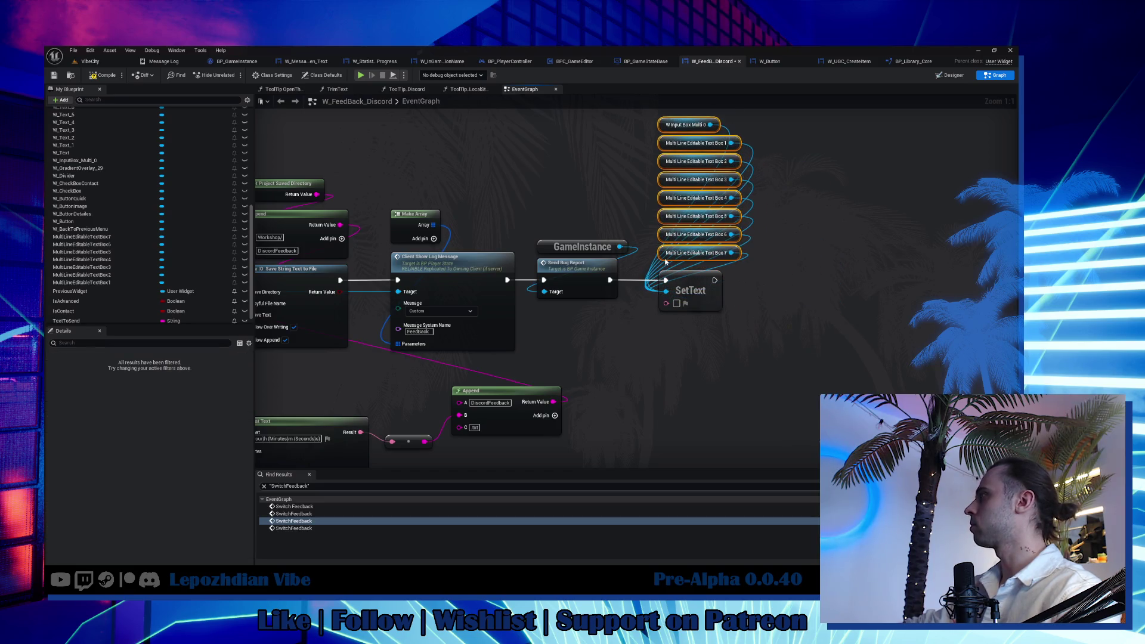
# Compile the feedback blueprint and switch back to the VibeCity level.
pyautogui.click(100, 76)
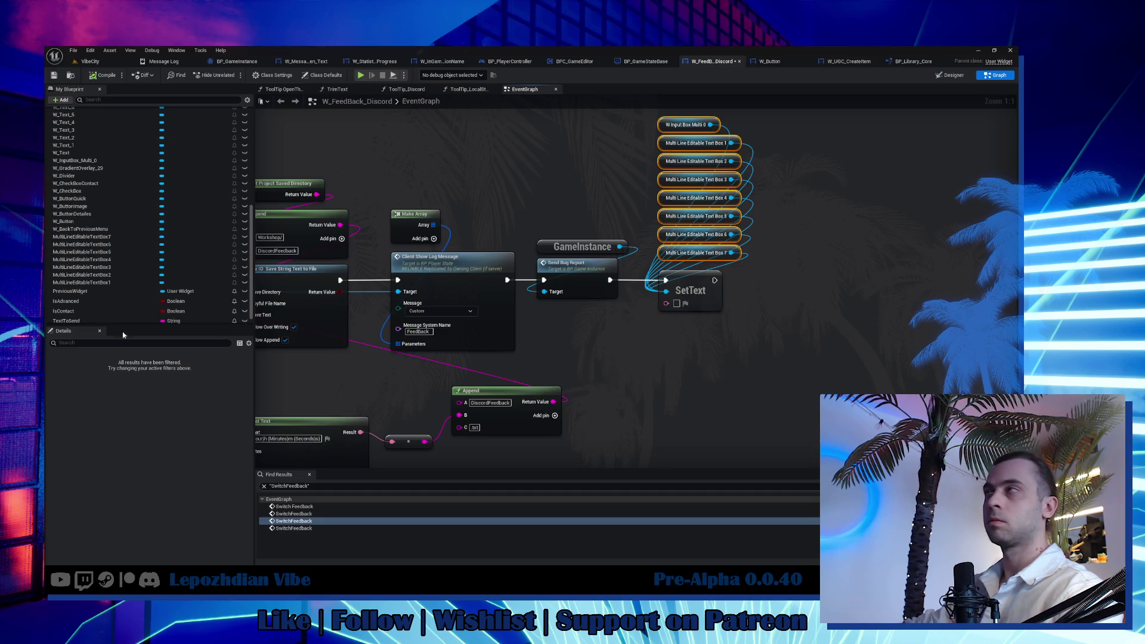
pyautogui.click(89, 61)
# Play the game, bring up the feedback screen and send feedback to check the boxes clear.
pyautogui.click(253, 76)
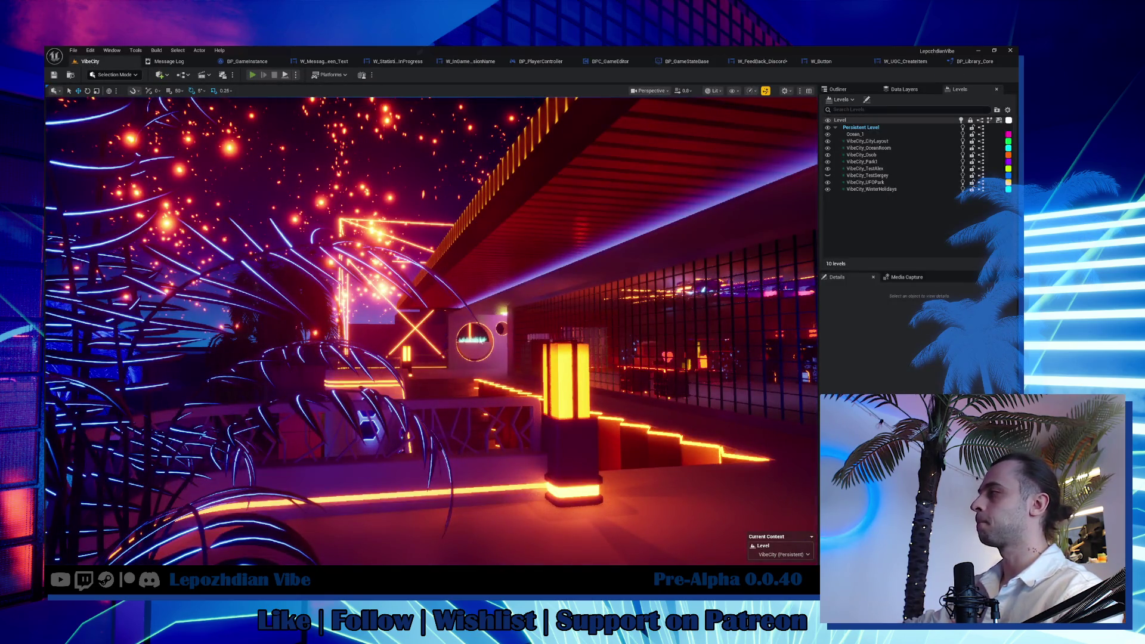
pyautogui.press('Tab')
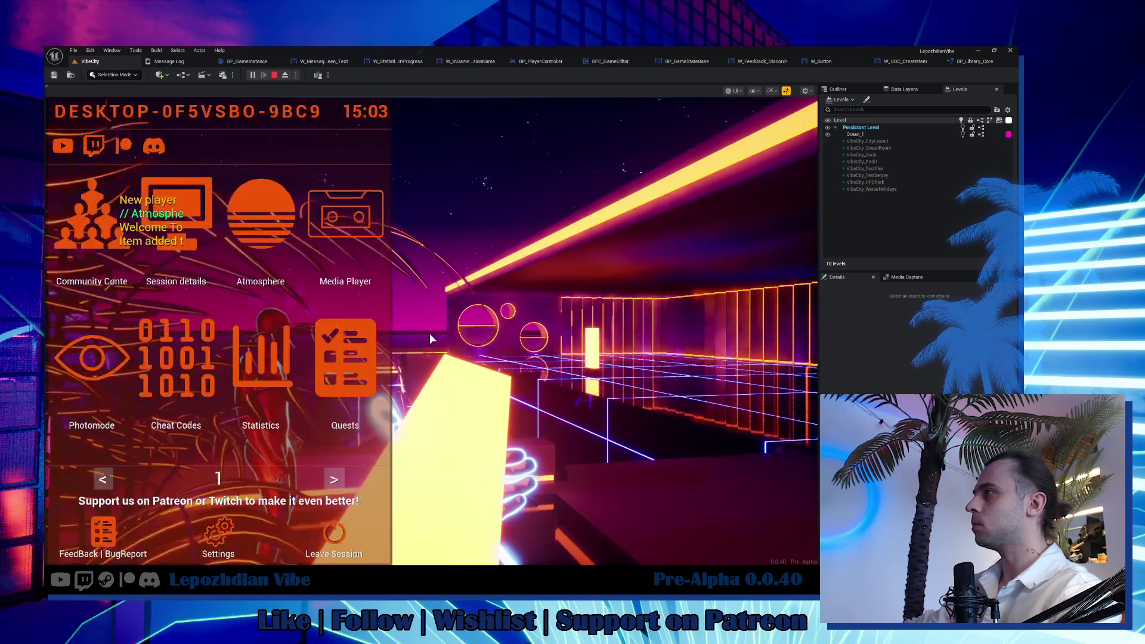
pyautogui.click(106, 533)
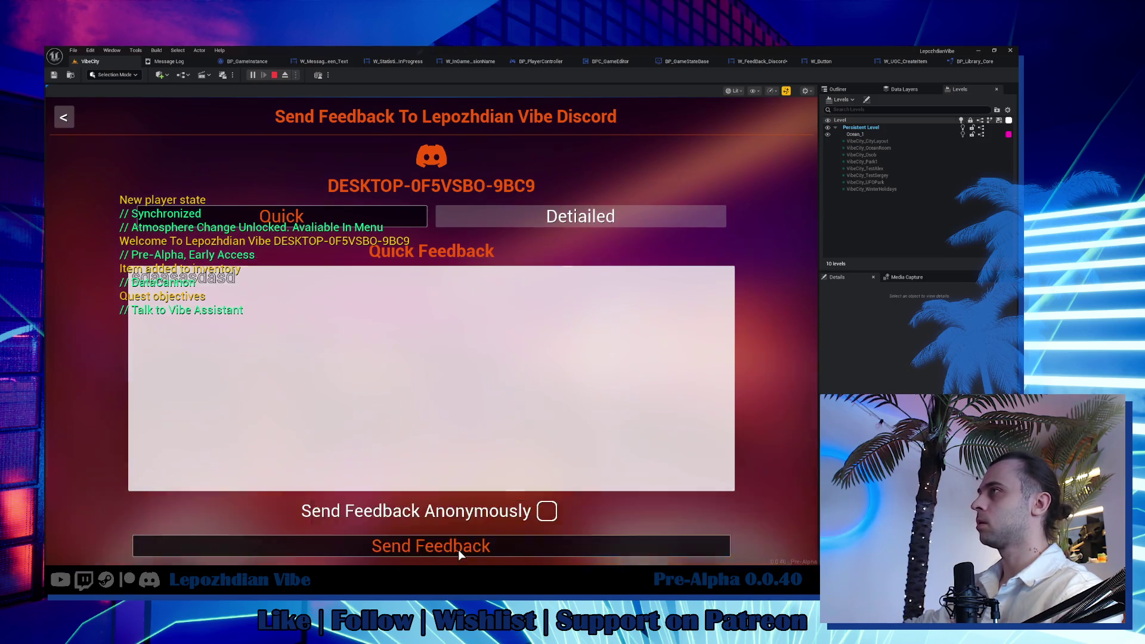
pyautogui.click(458, 547)
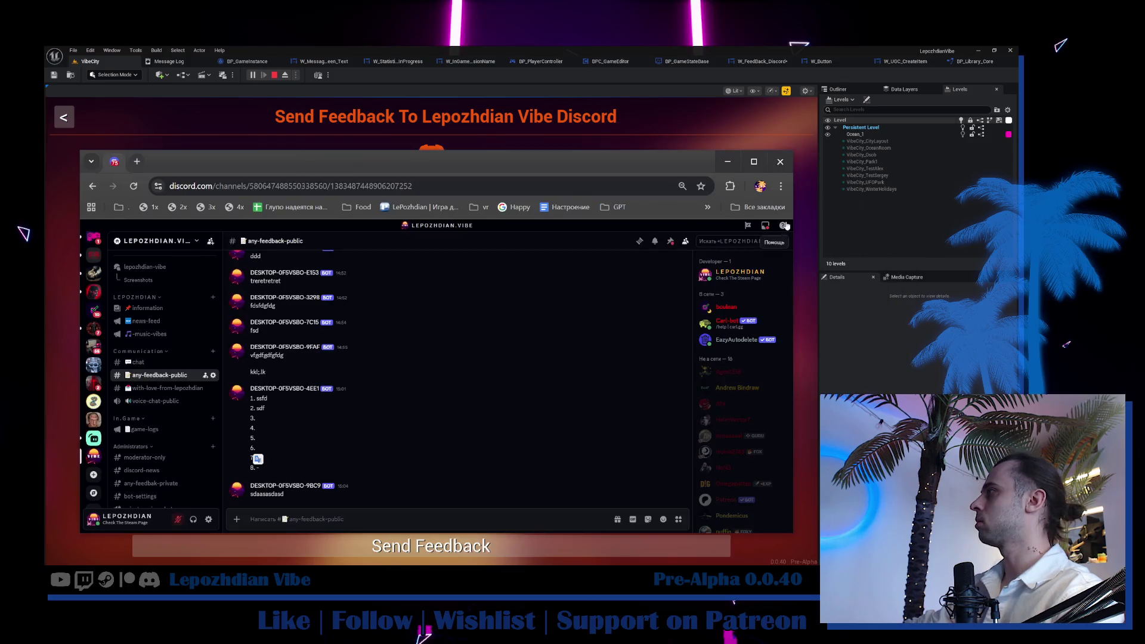
pyautogui.scroll(3, 396, 406)
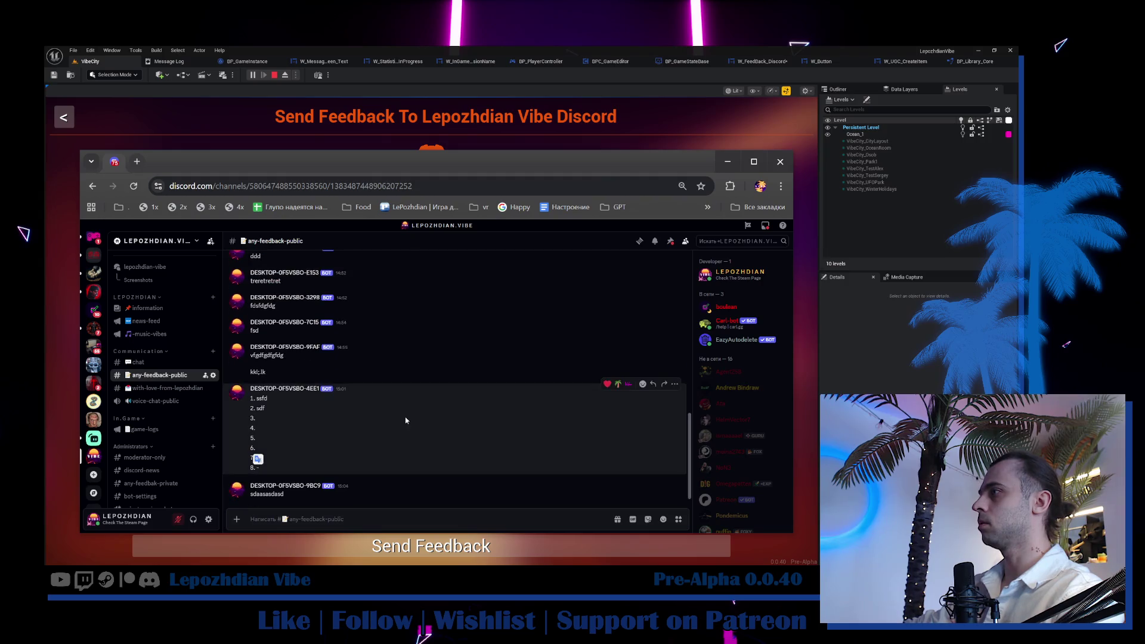
pyautogui.scroll(2, 406, 419)
# Dismiss the Discord window, view the Detailed feedback questions, then switch to Obsidian.
pyautogui.moveTo(208, 162); pyautogui.dragTo(0, 190)
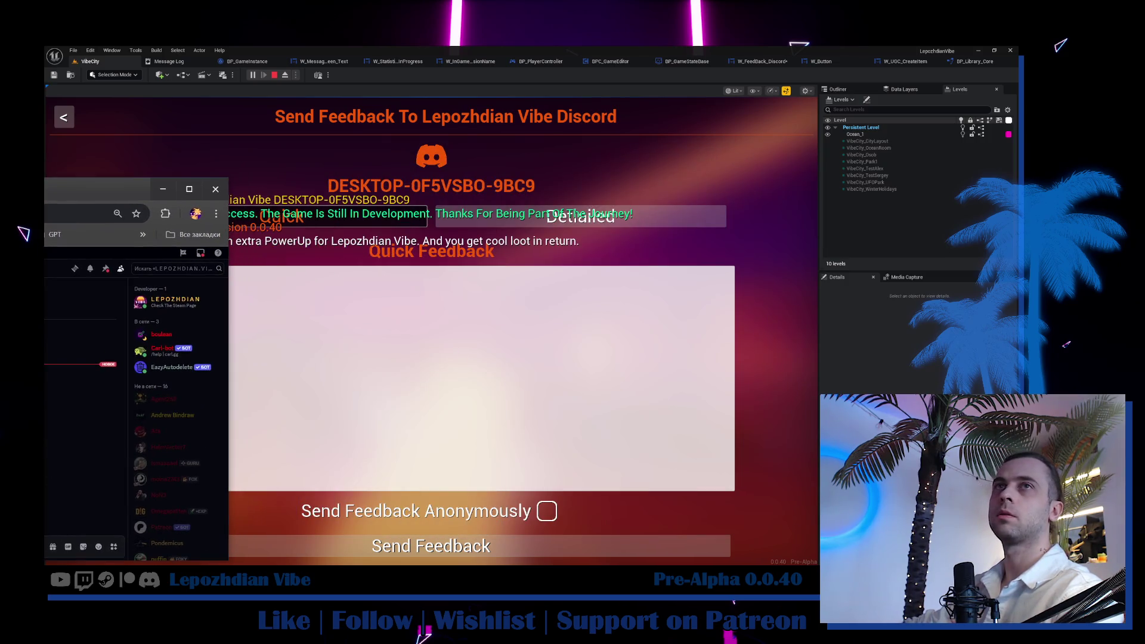
pyautogui.hotkey('alt', 'Tab')
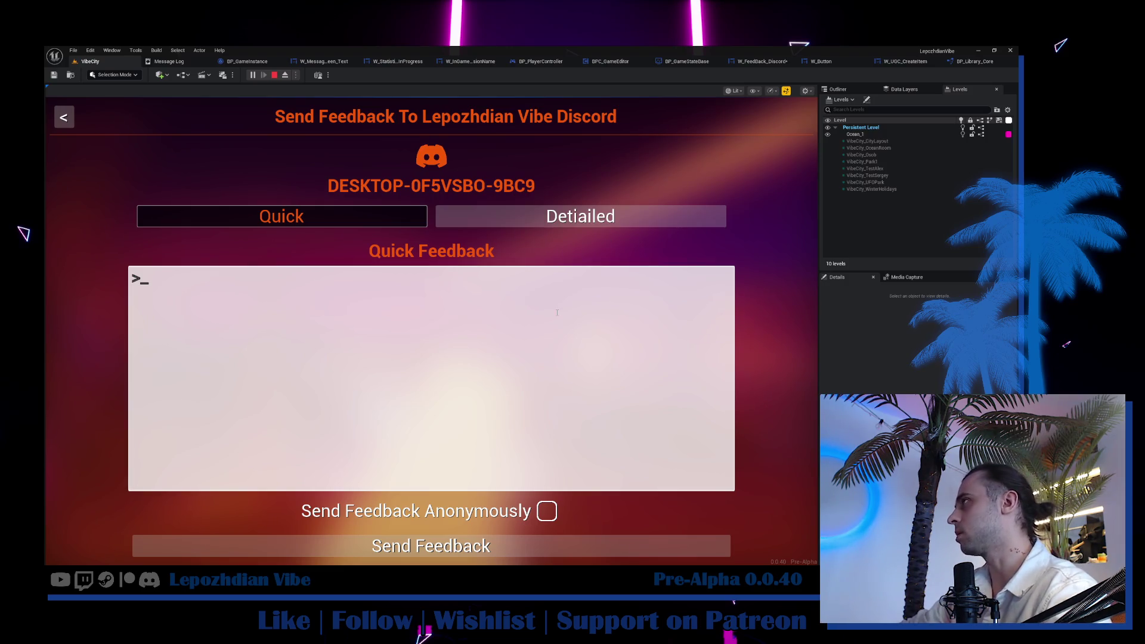
pyautogui.click(572, 219)
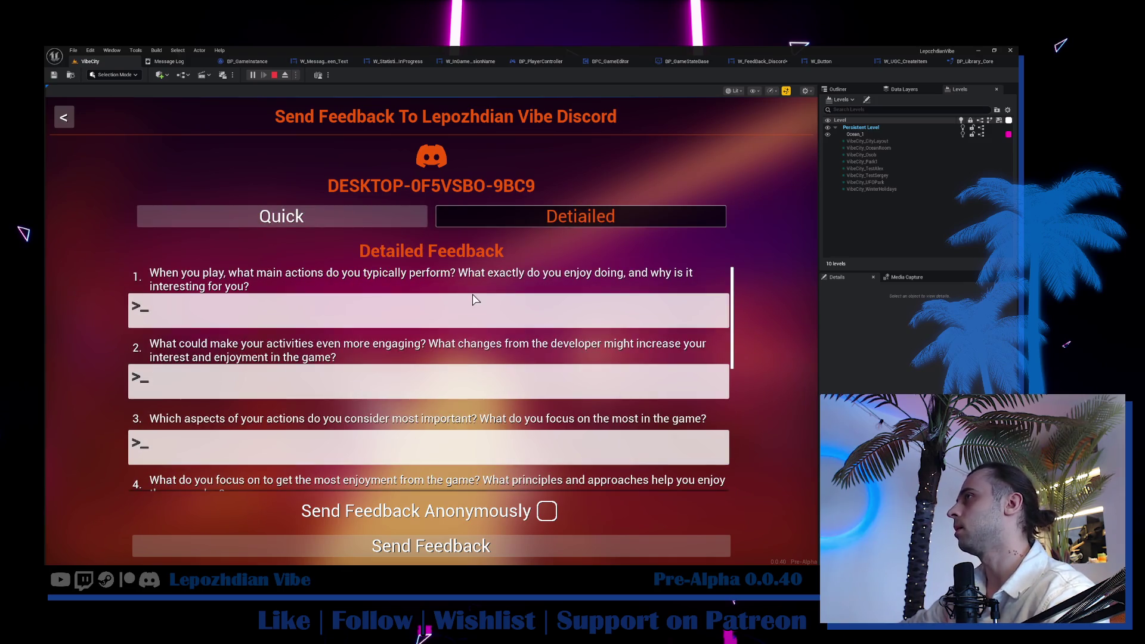
pyautogui.scroll(-3, 459, 307)
pyautogui.scroll(-3, 459, 307)
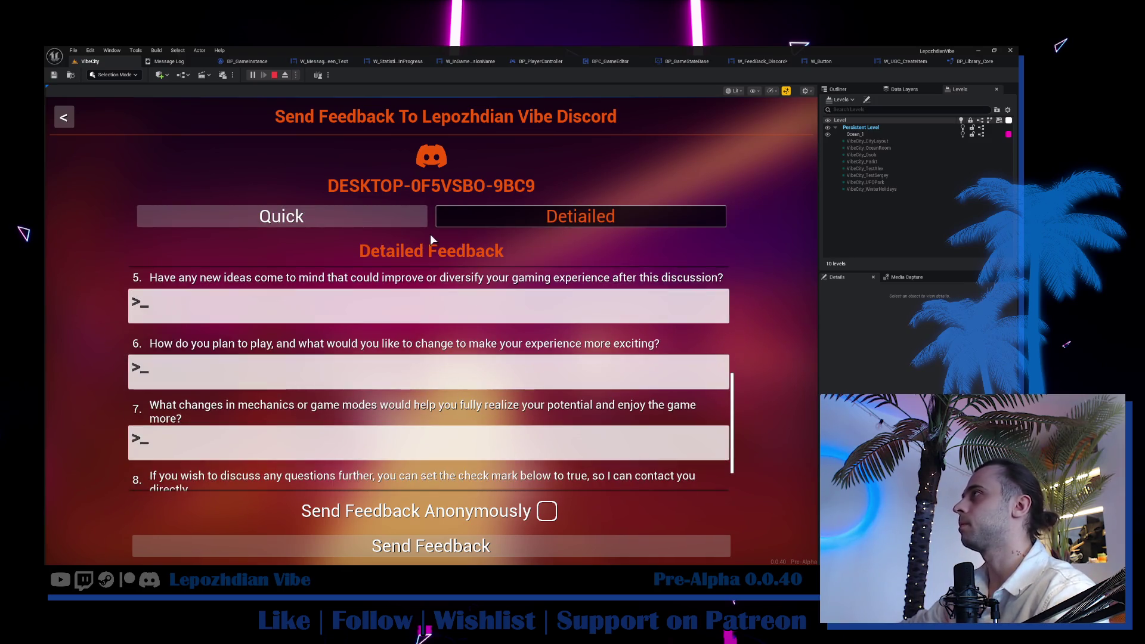
pyautogui.hotkey('alt', 'Tab')
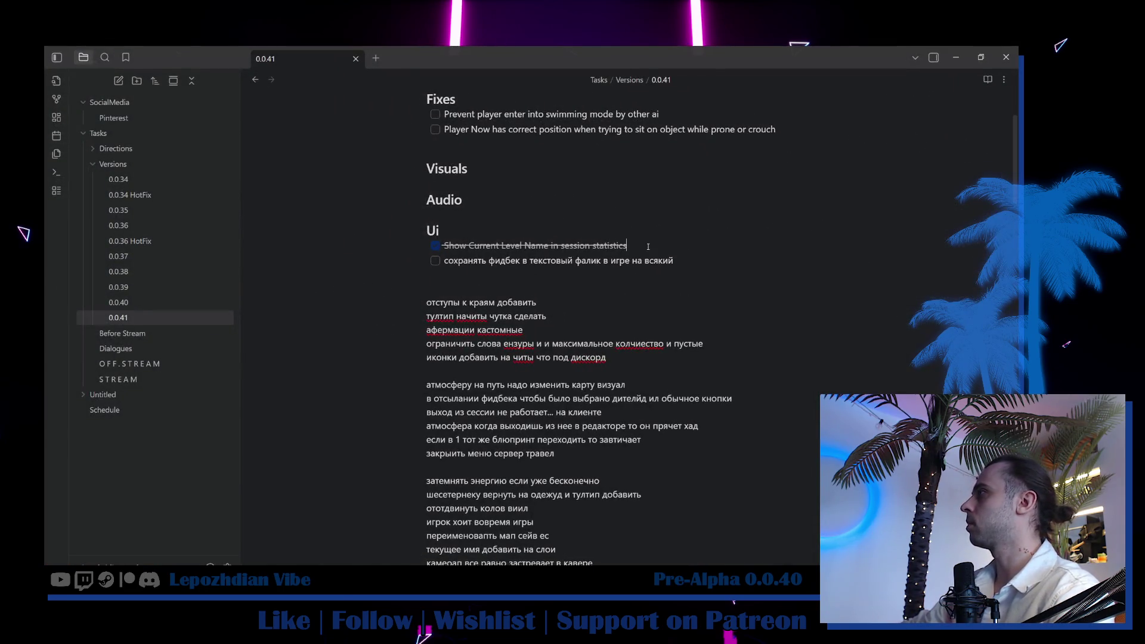
# Add a Ui task: Discord Feedback shows which type (Simple or Advanced) is on.
pyautogui.press('Return')
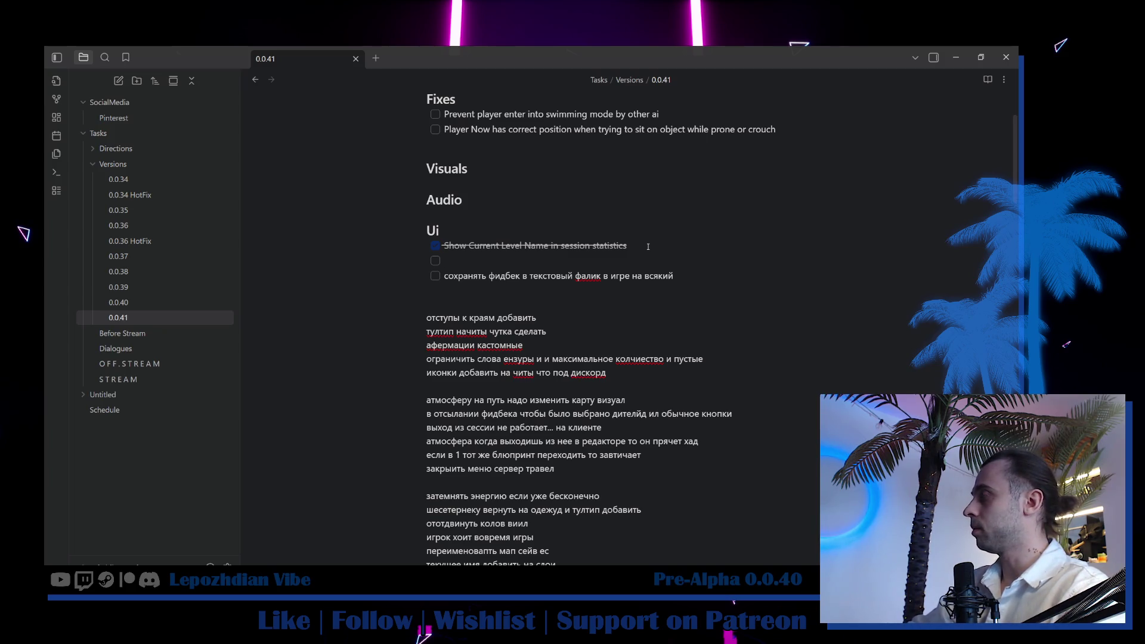
pyautogui.write('Discor')
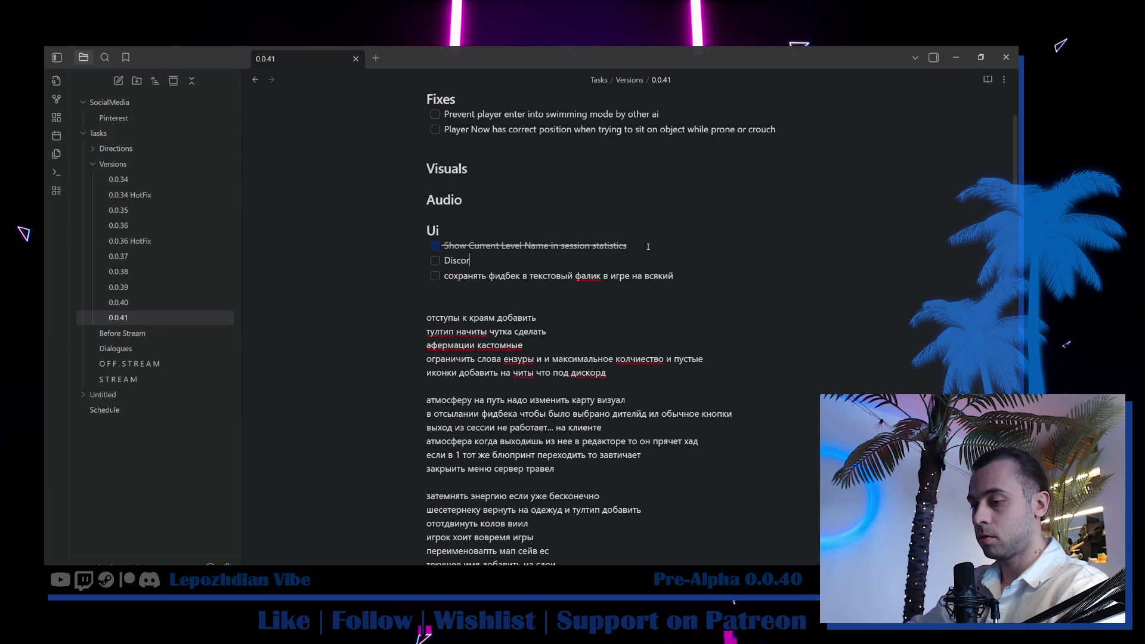
pyautogui.write('d Feedback now')
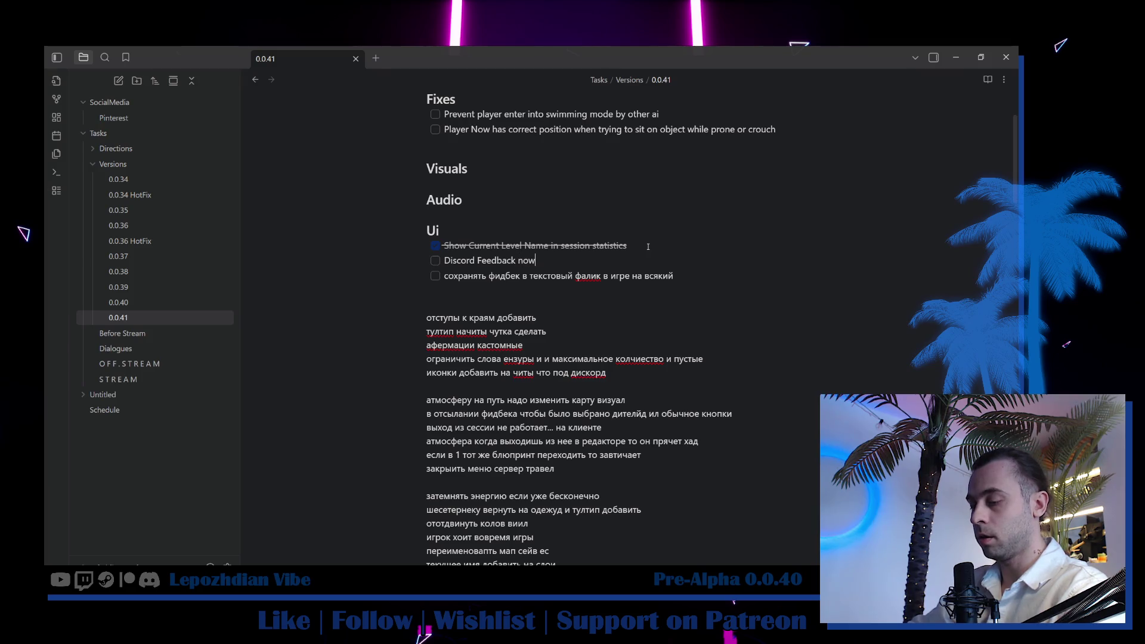
pyautogui.write(' it is')
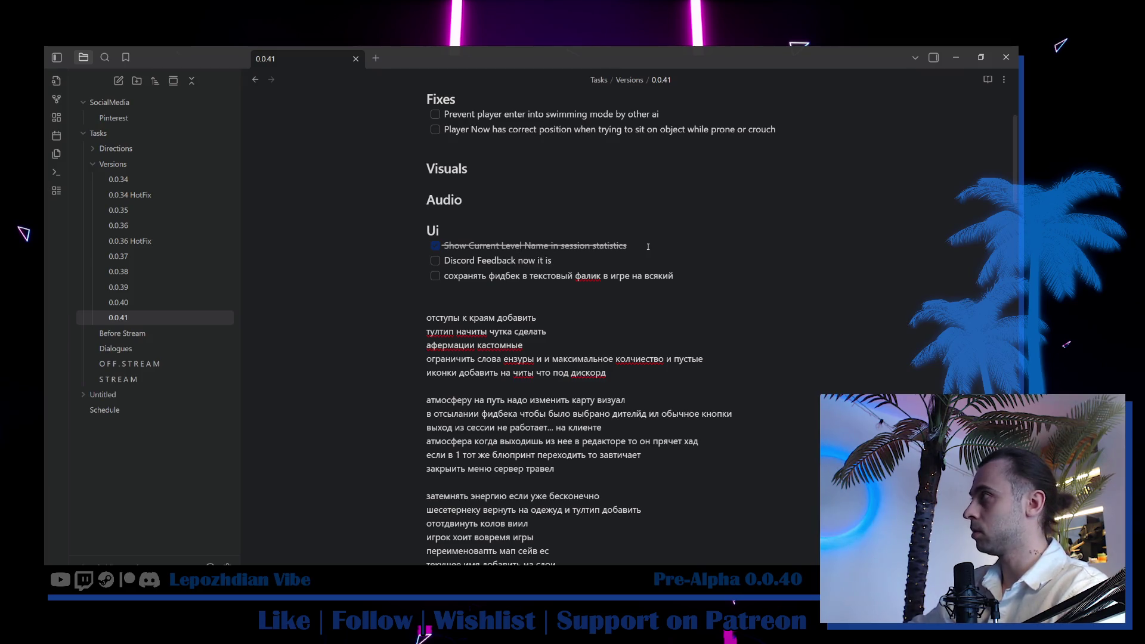
pyautogui.write(' dist')
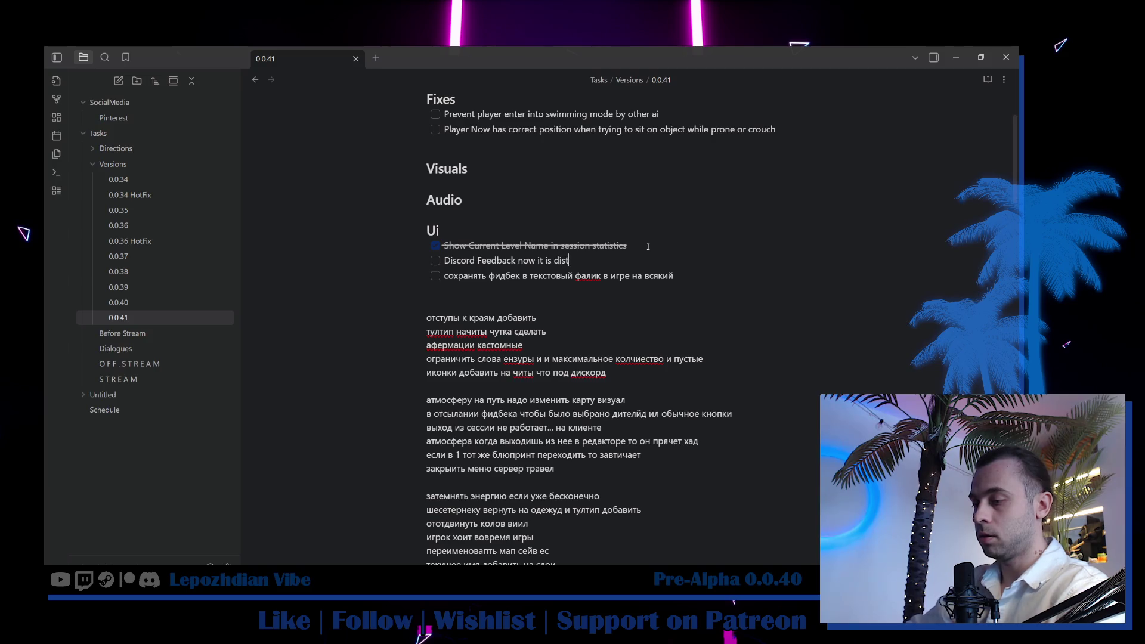
pyautogui.write('ingushable which feedback is on.')
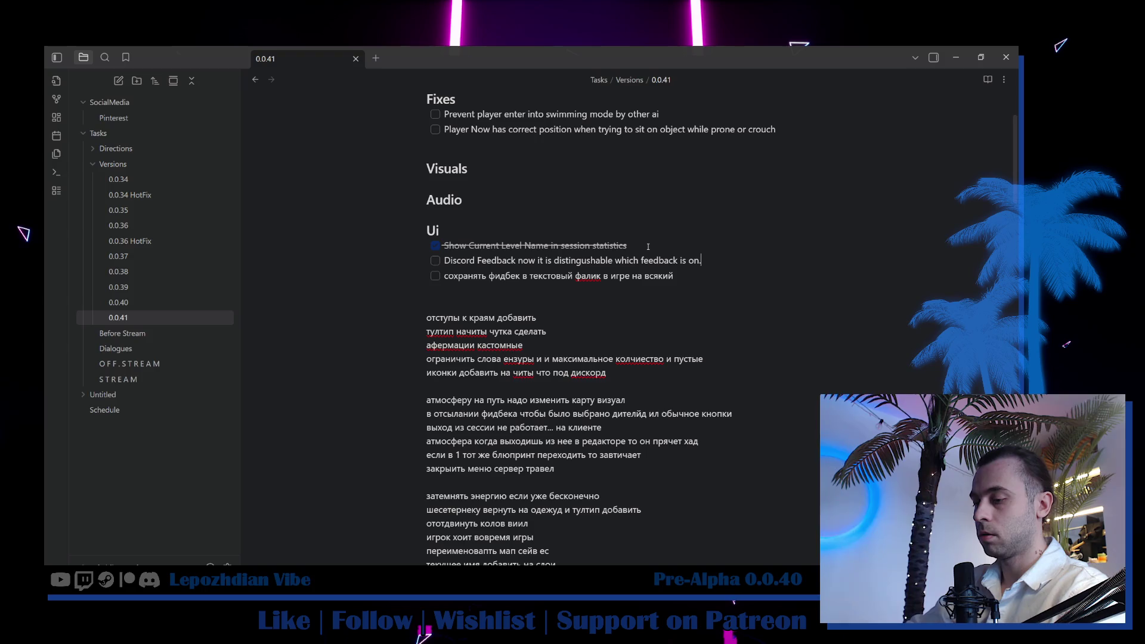
pyautogui.press('BackSpace')
pyautogui.write('(')
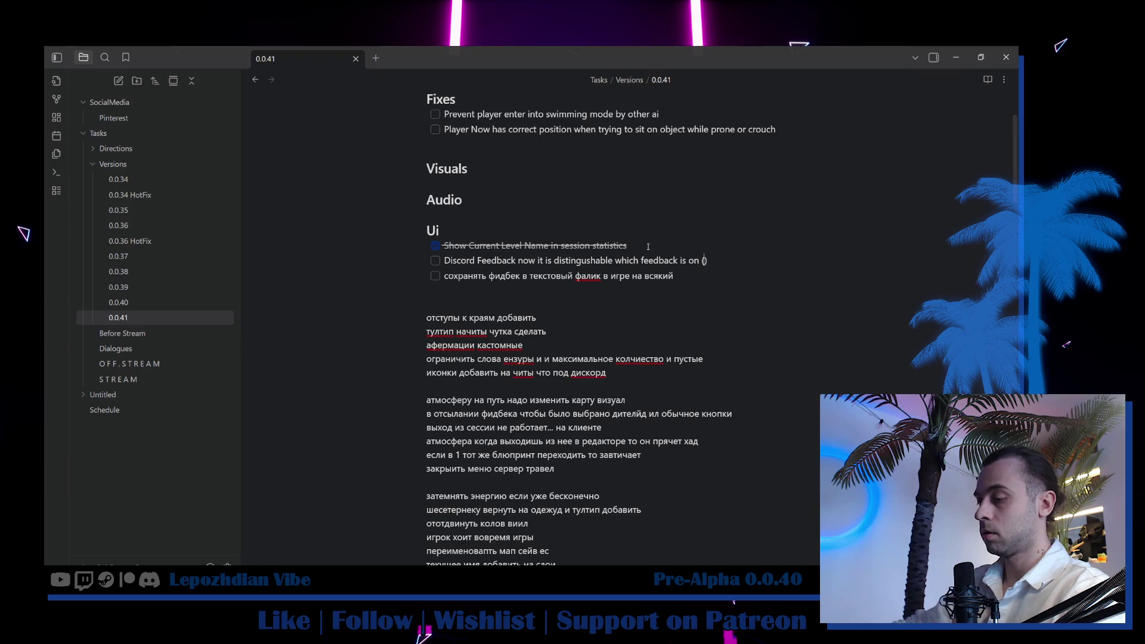
pyautogui.write('Simple Or ')
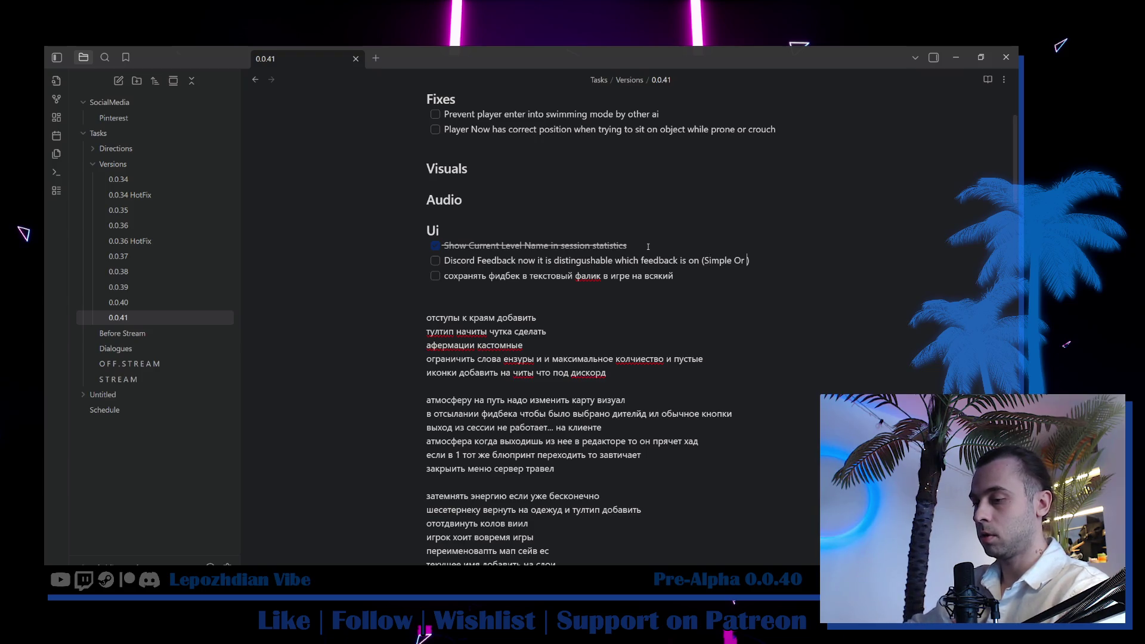
pyautogui.write('Advanced')
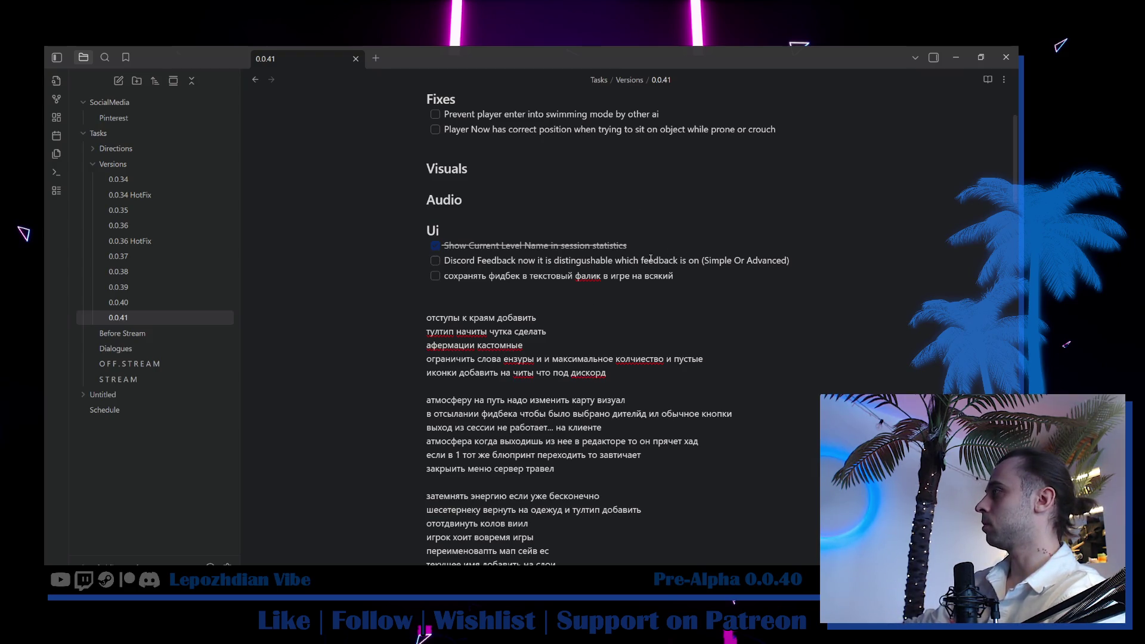
pyautogui.click(702, 261)
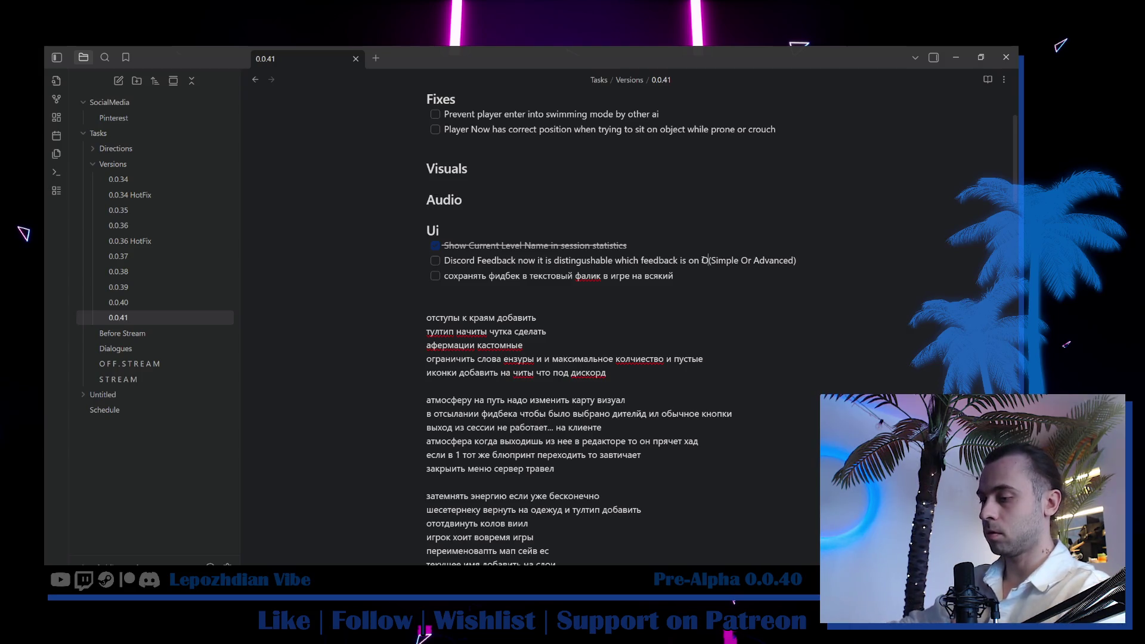
pyautogui.write('On The Butto')
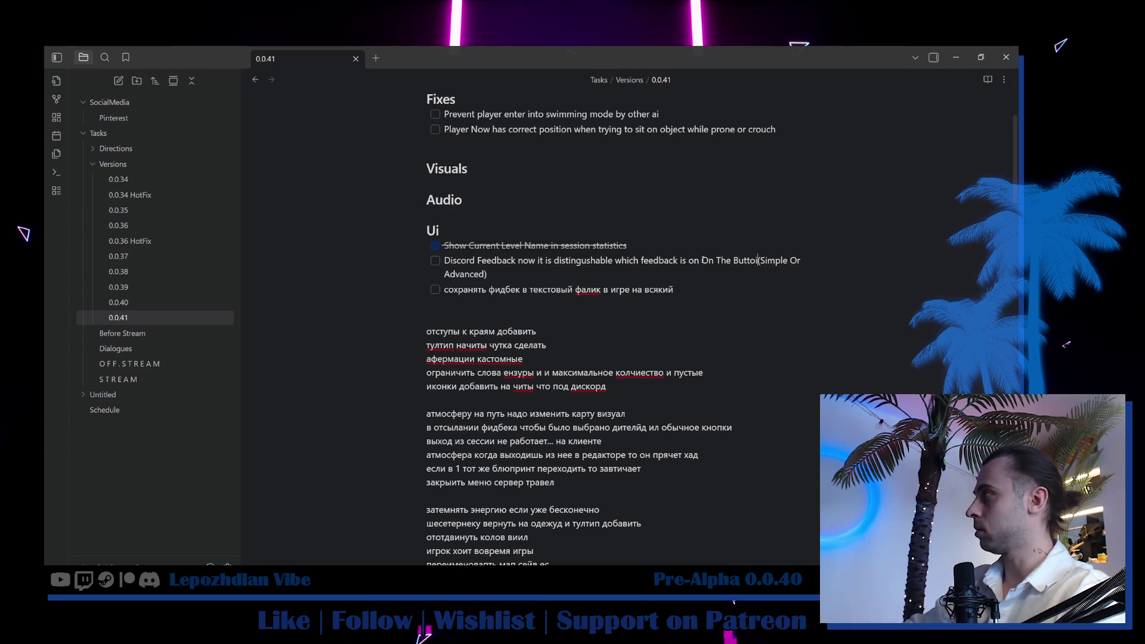
pyautogui.write('ns')
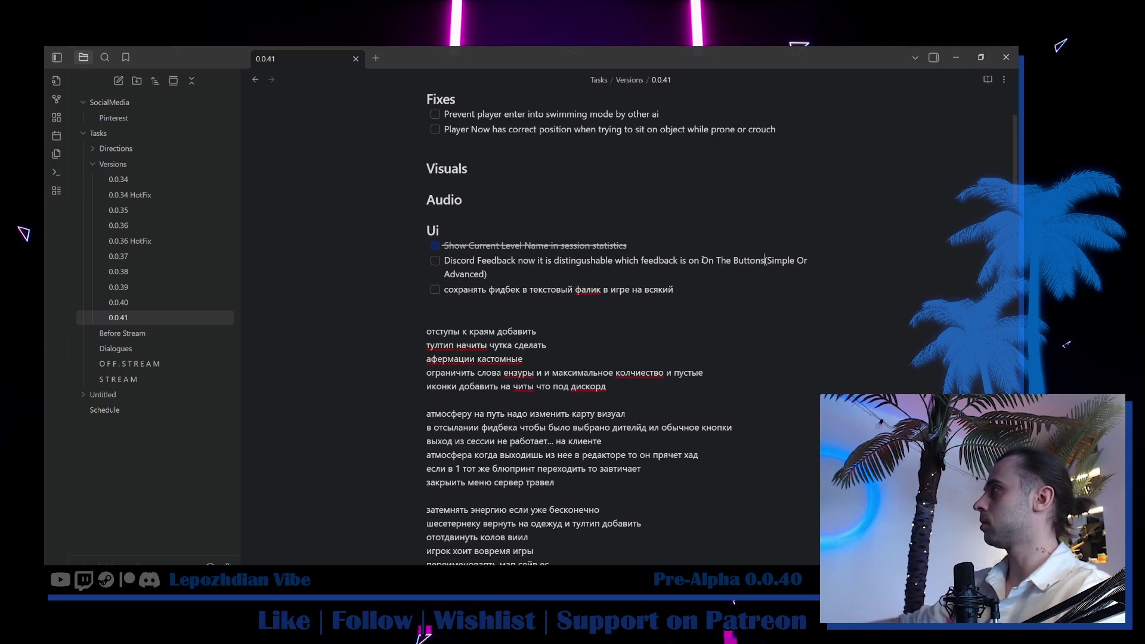
# Tick the Discord Feedback task as done and start a new task line below it.
pyautogui.click(436, 260)
pyautogui.click(494, 271)
pyautogui.press('Return')
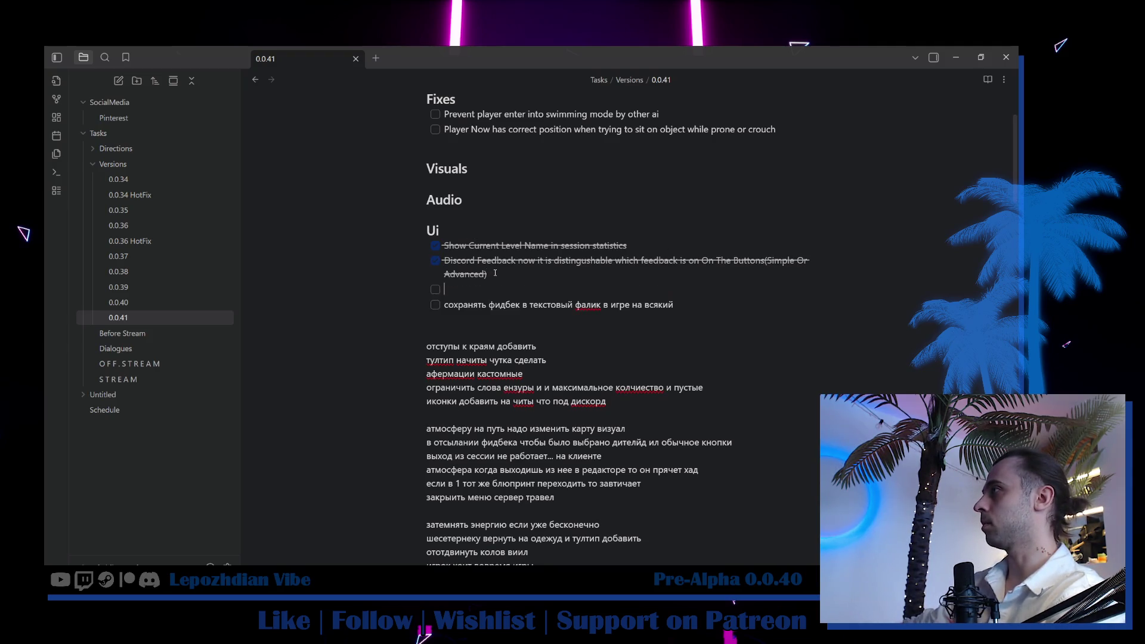
pyautogui.write('Now')
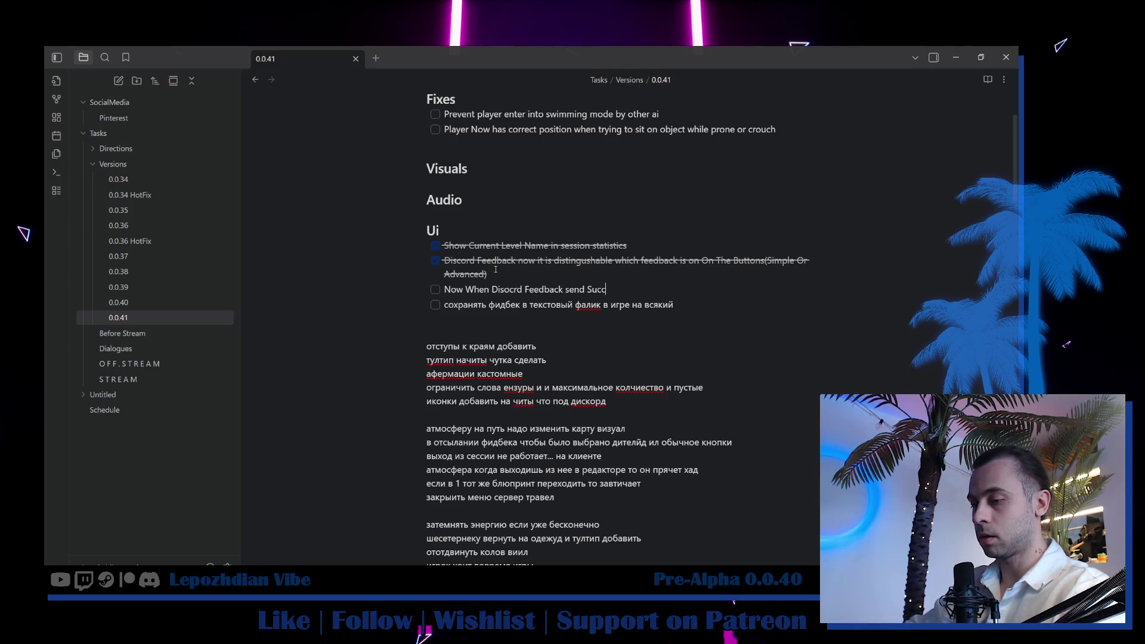
pyautogui.write('y clear the all inputs from the')
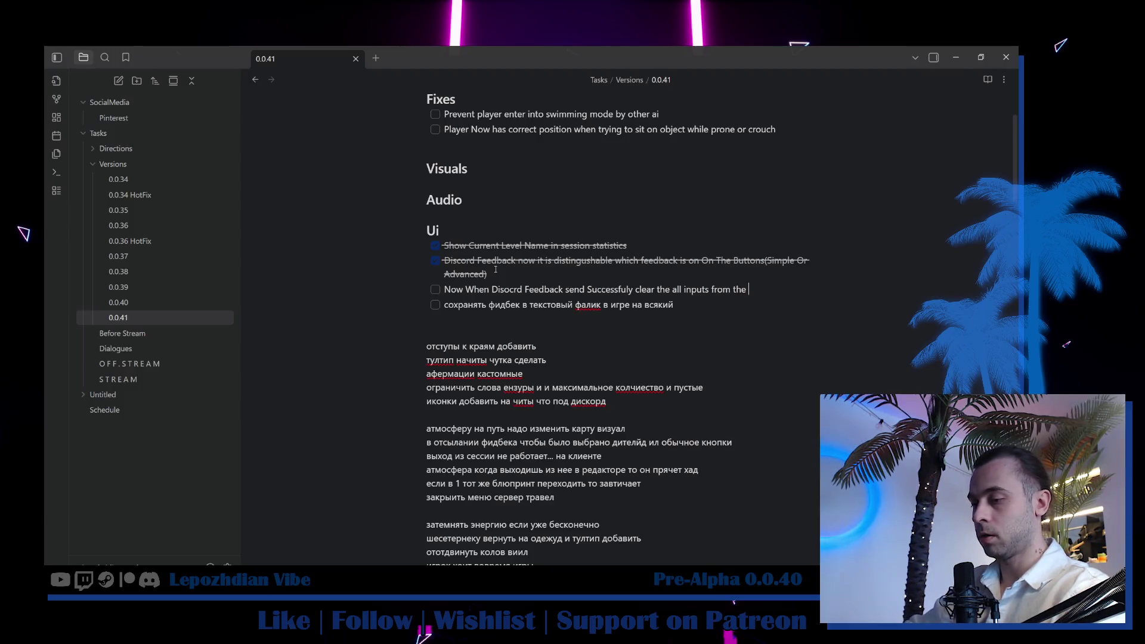
pyautogui.write('text')
# Add ticked Ui tasks: inputs cleared after successful Discord send, feedback saved locally if Discord is down.
pyautogui.click(435, 289)
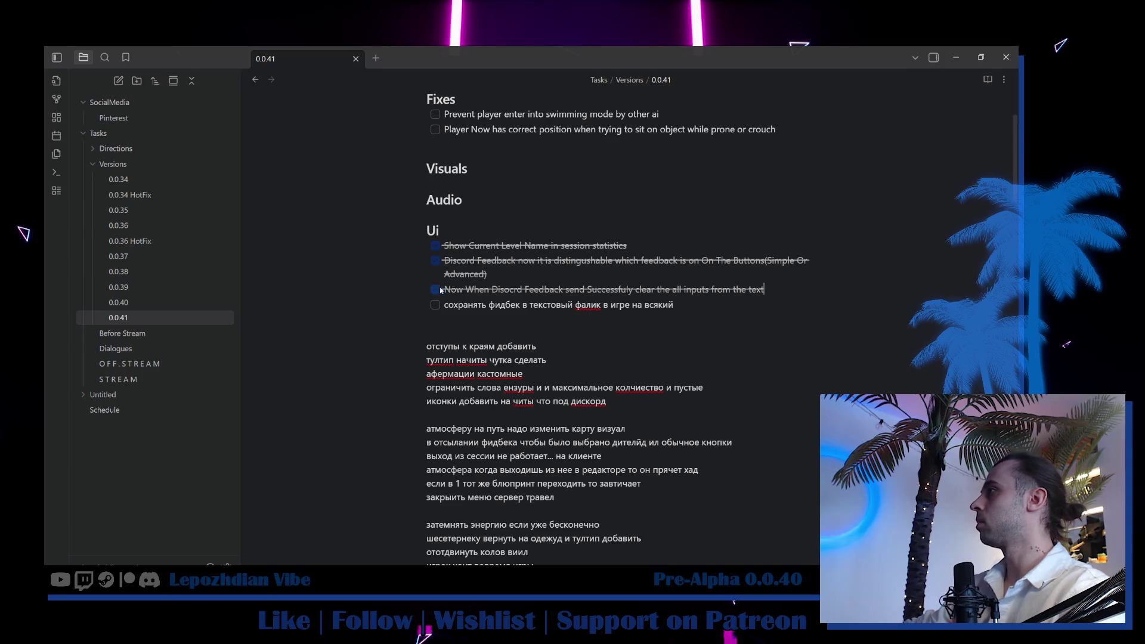
pyautogui.press('Return')
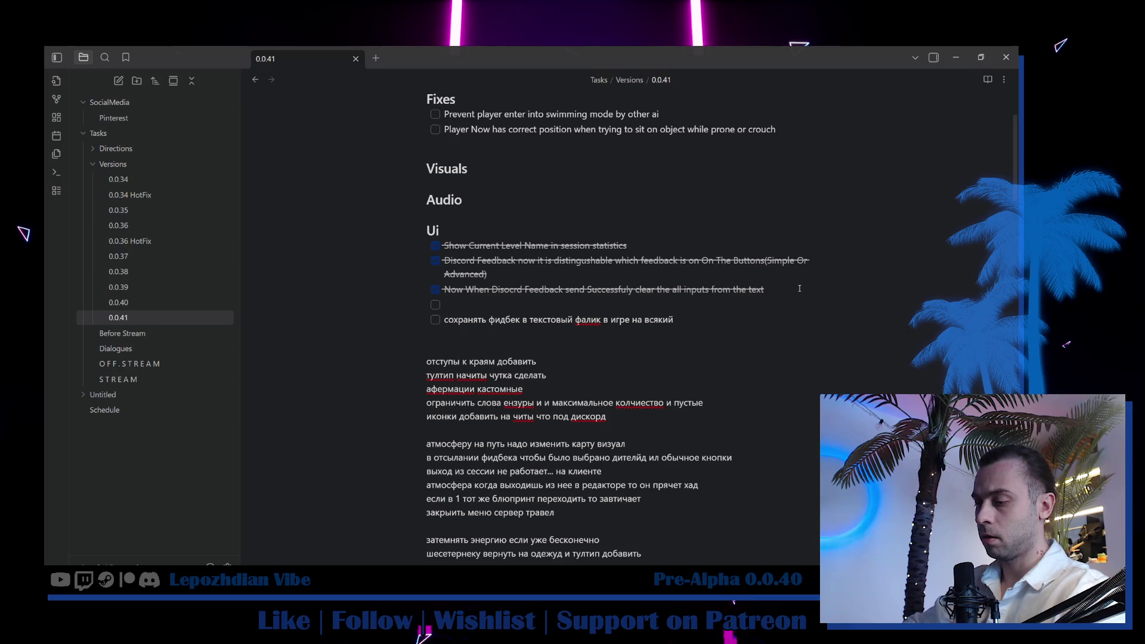
pyautogui.write('Now')
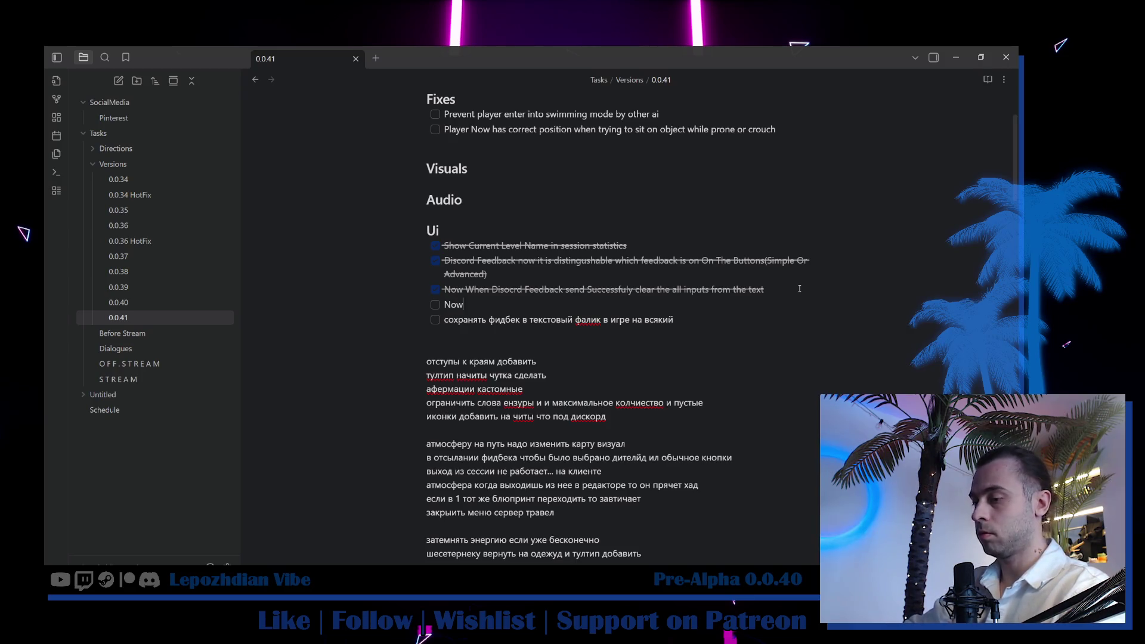
pyautogui.write(' D')
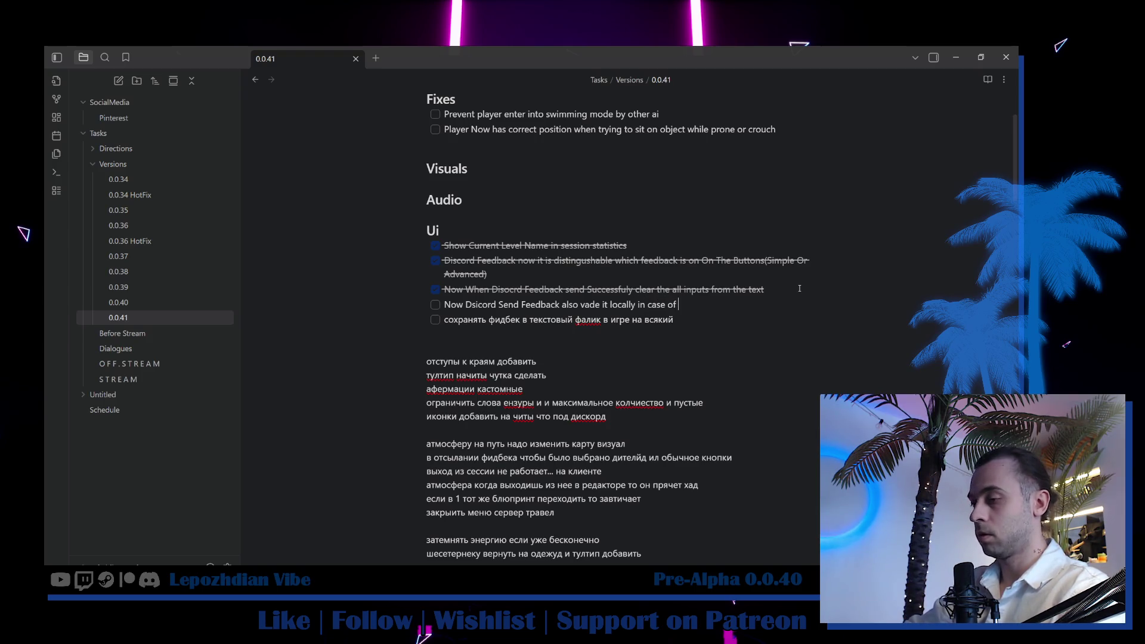
pyautogui.press('BackSpace')
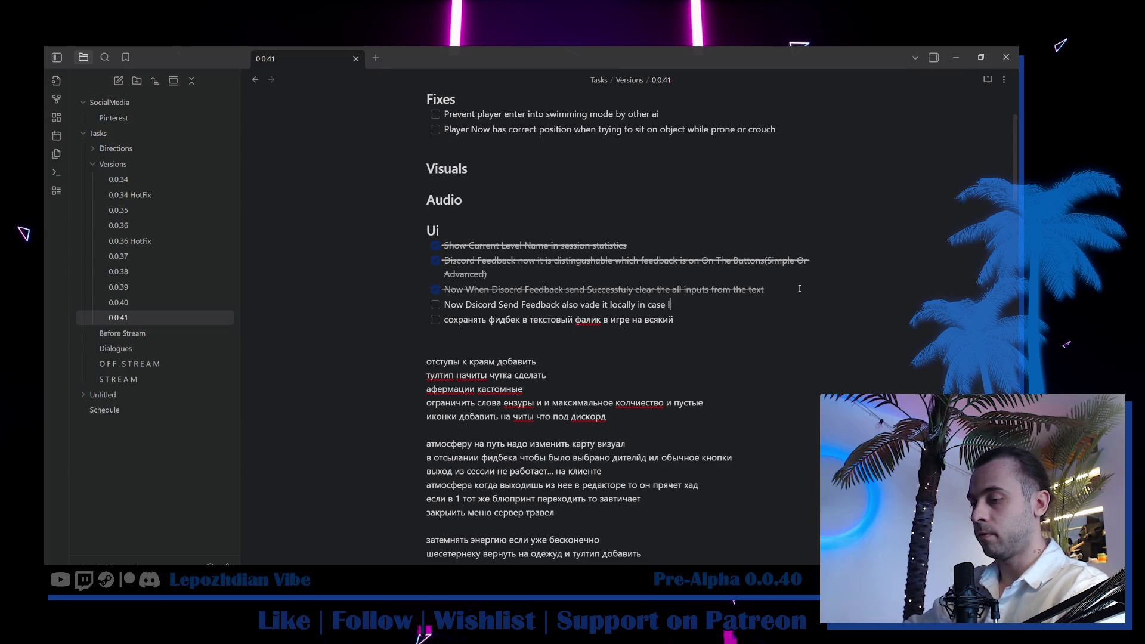
pyautogui.write('If Discord servers do')
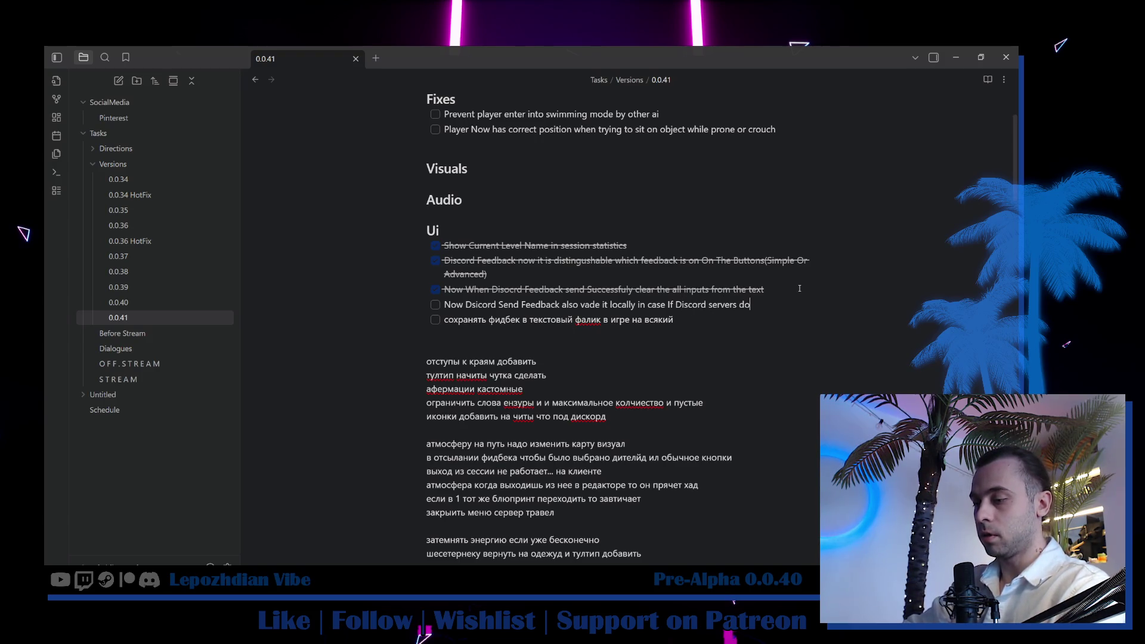
pyautogui.write('wn(to send it late')
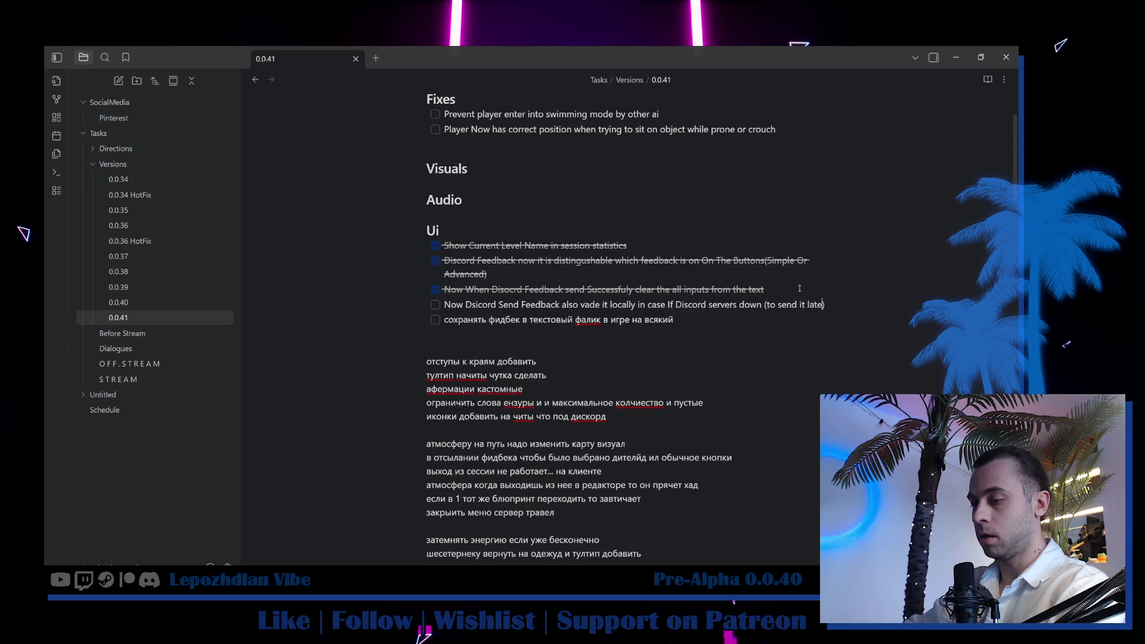
pyautogui.write('r manually')
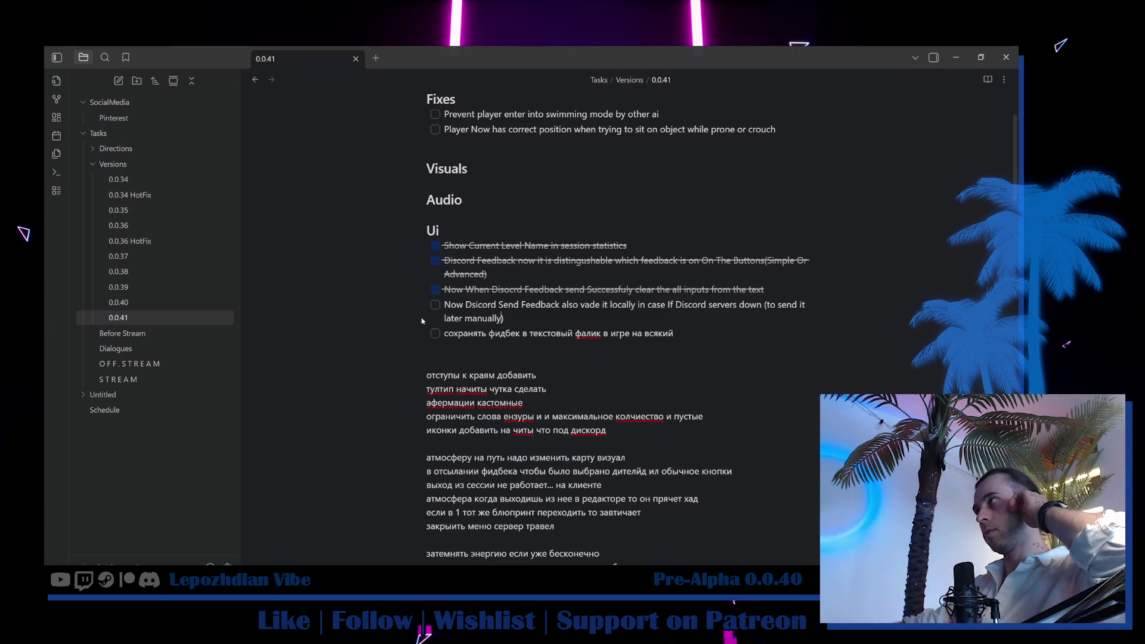
pyautogui.click(435, 304)
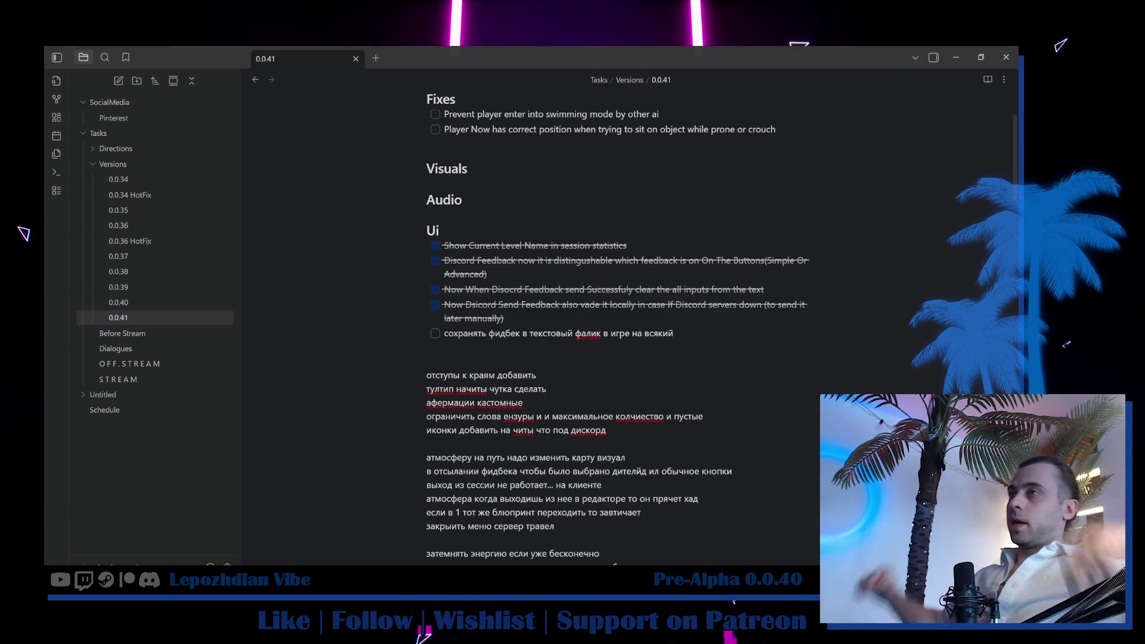
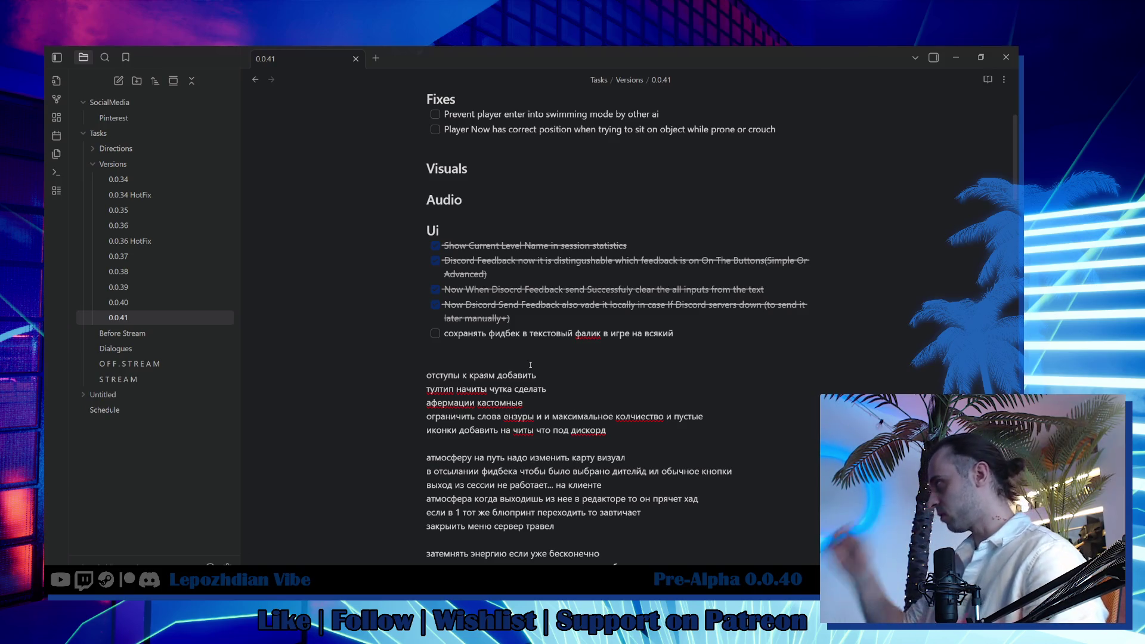
# Swap the feedback-saving Ui task for a new gear-and-tooltip to-do, then return to the VibeCity level.
pyautogui.click(579, 306)
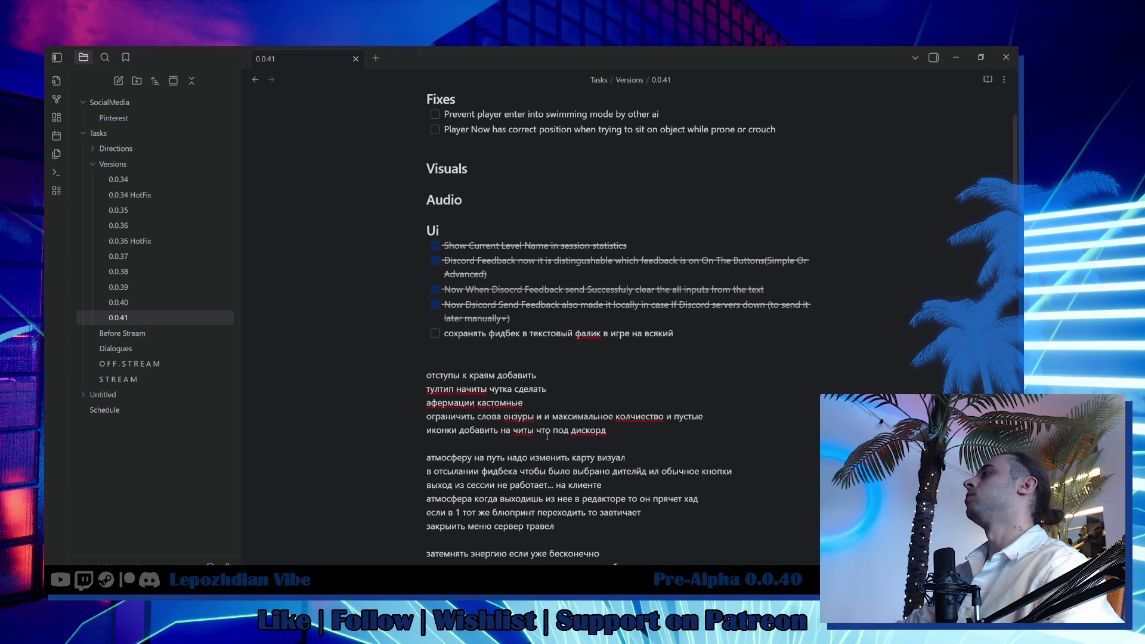
pyautogui.click(437, 349)
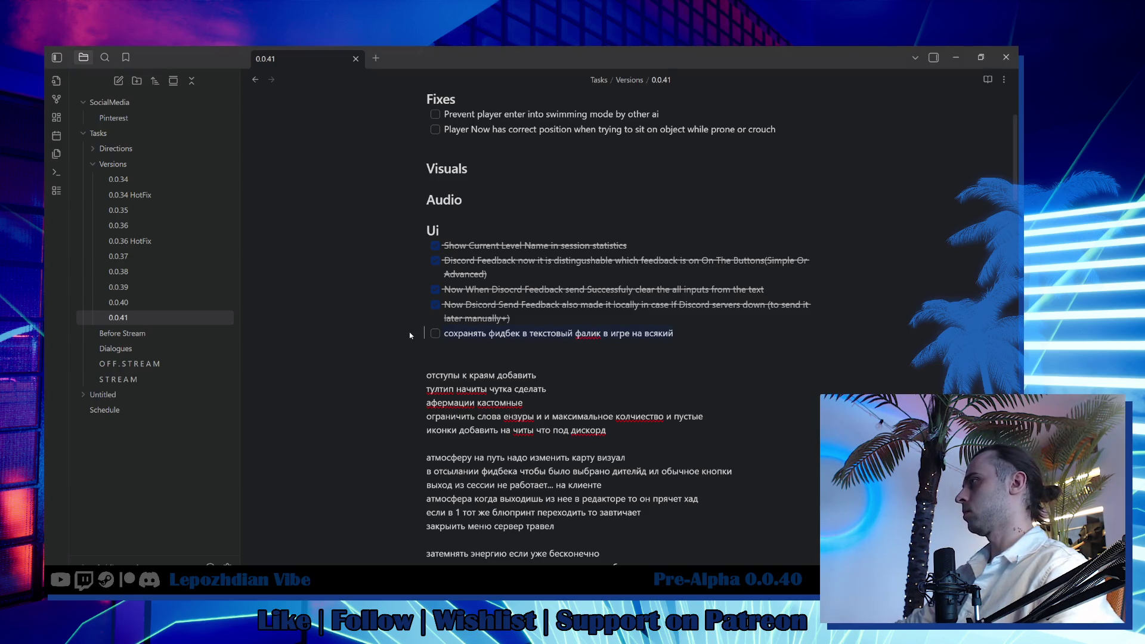
pyautogui.press('BackSpace')
pyautogui.press('BackSpace')
pyautogui.press('BackSpace')
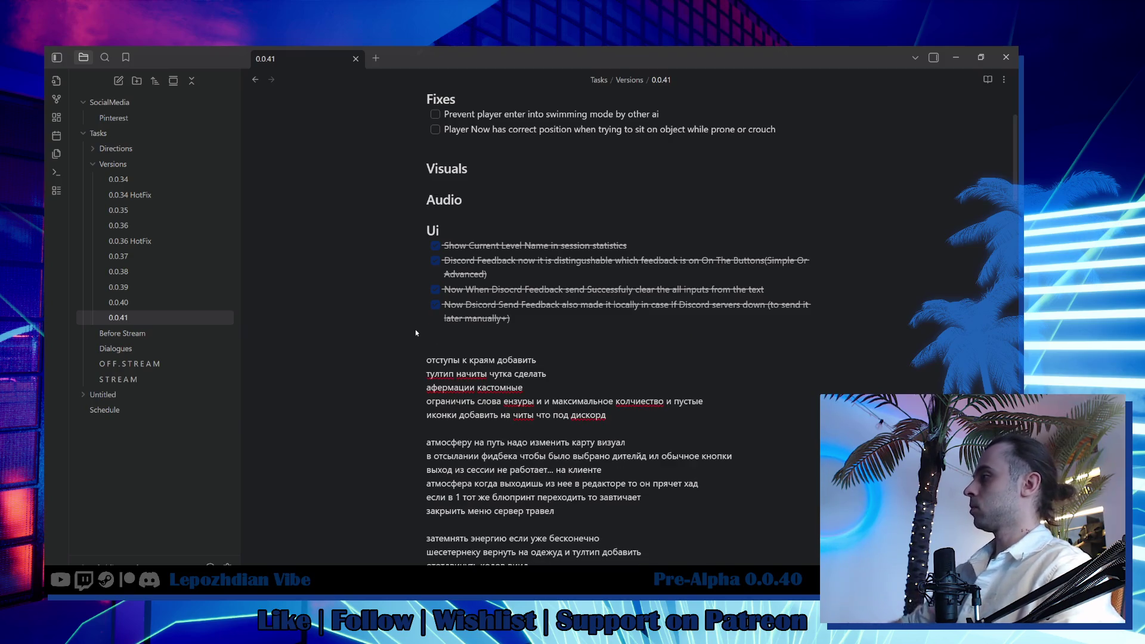
pyautogui.scroll(-1, 533, 389)
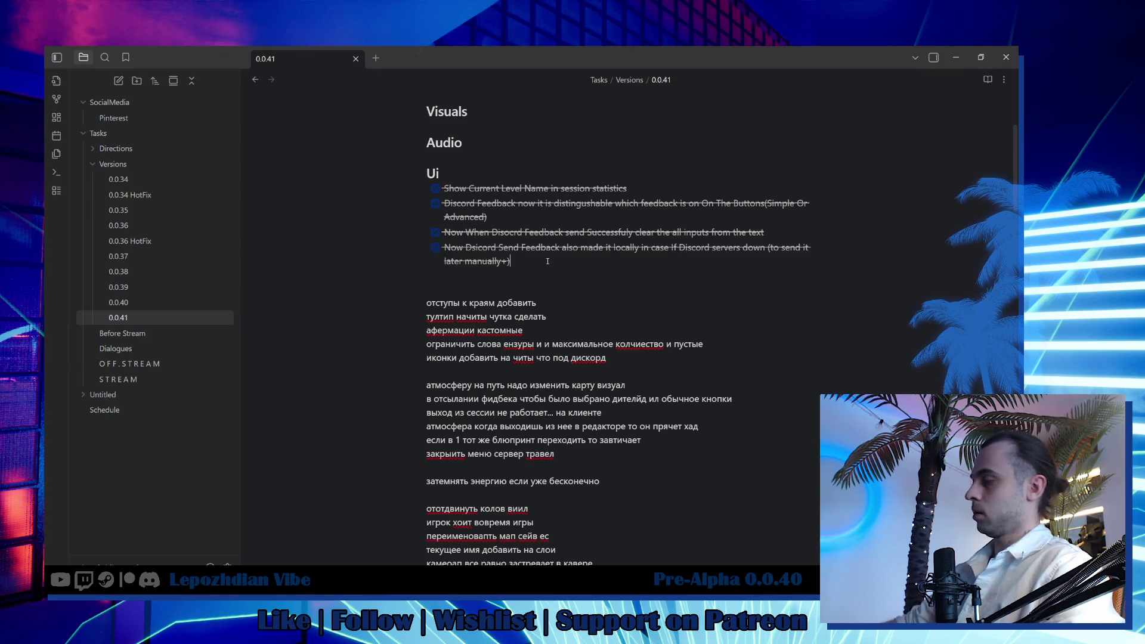
pyautogui.press('Return')
pyautogui.write('шесетернеку вернуть на одежду и тултип добавить')
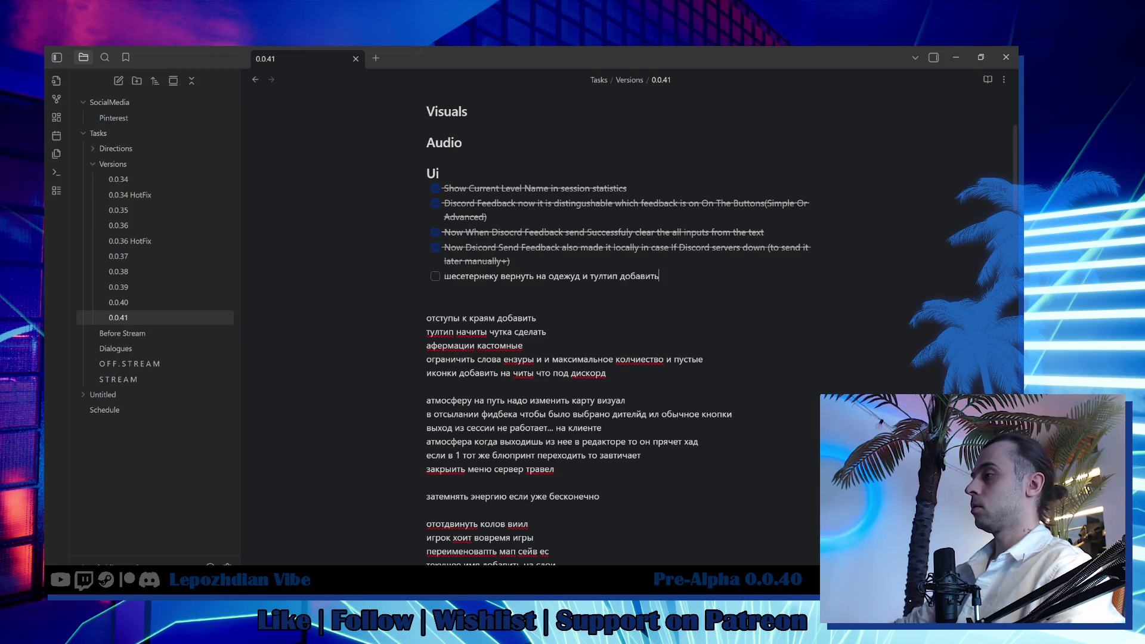
pyautogui.hotkey('alt', 'Tab')
pyautogui.click(100, 62)
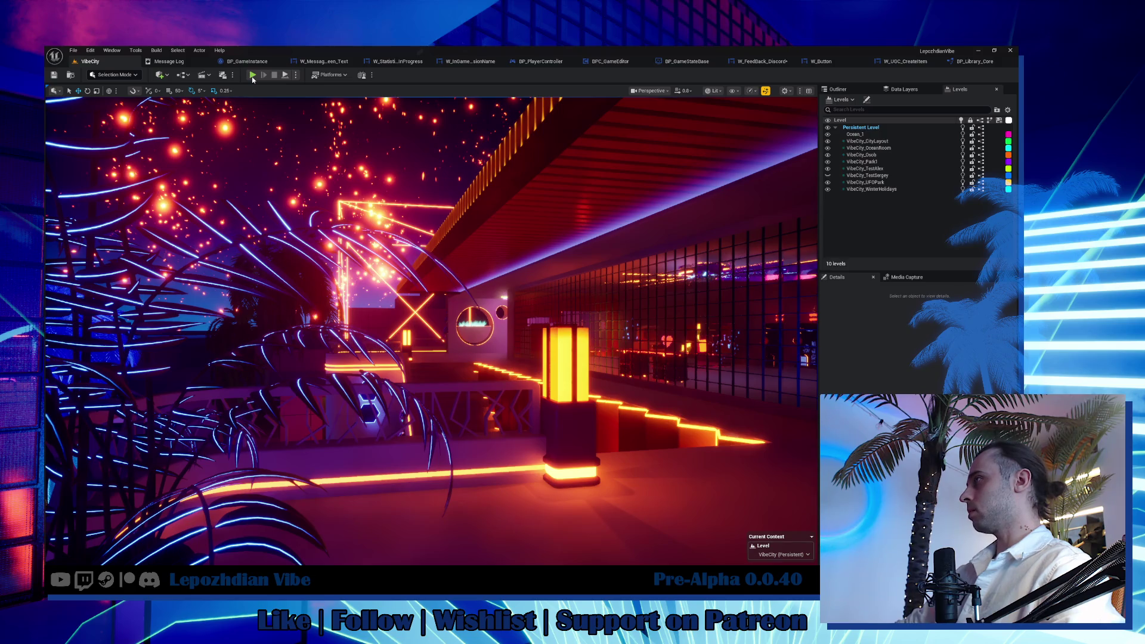
# Start the play test and equip the dome hat in the character editor's Hat category.
pyautogui.hotkey('alt', 'p')
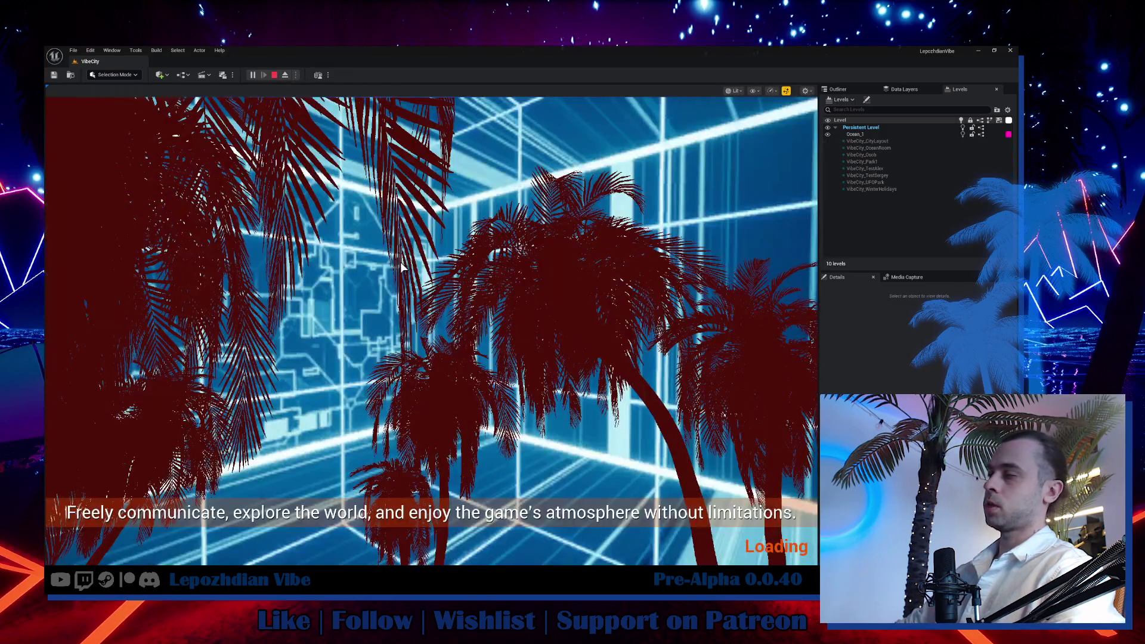
pyautogui.press('f')
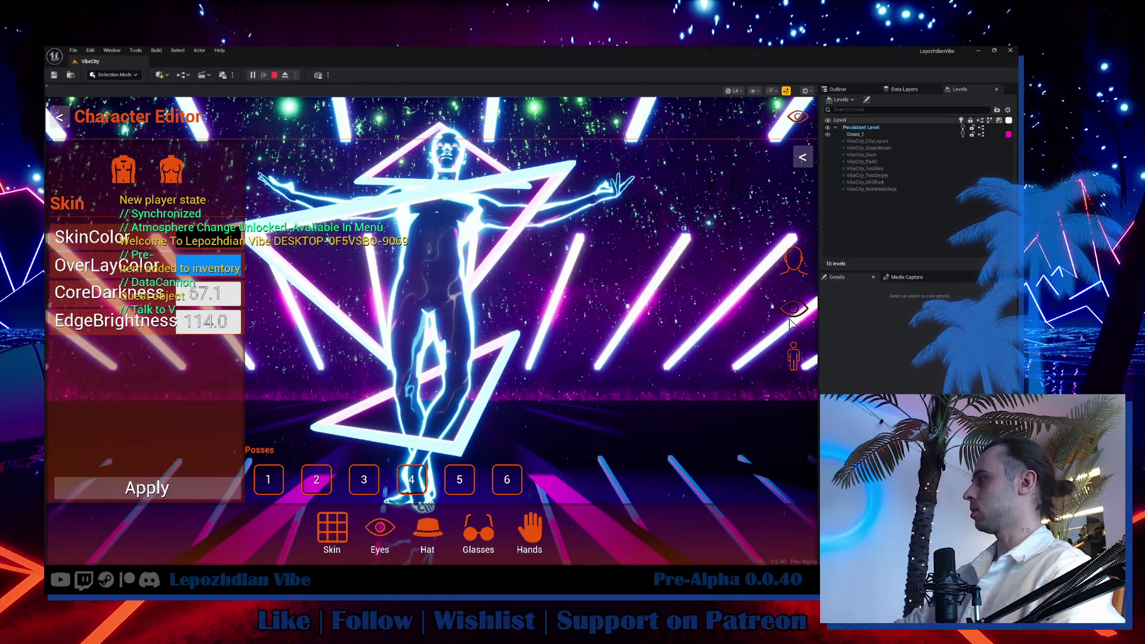
pyautogui.click(429, 532)
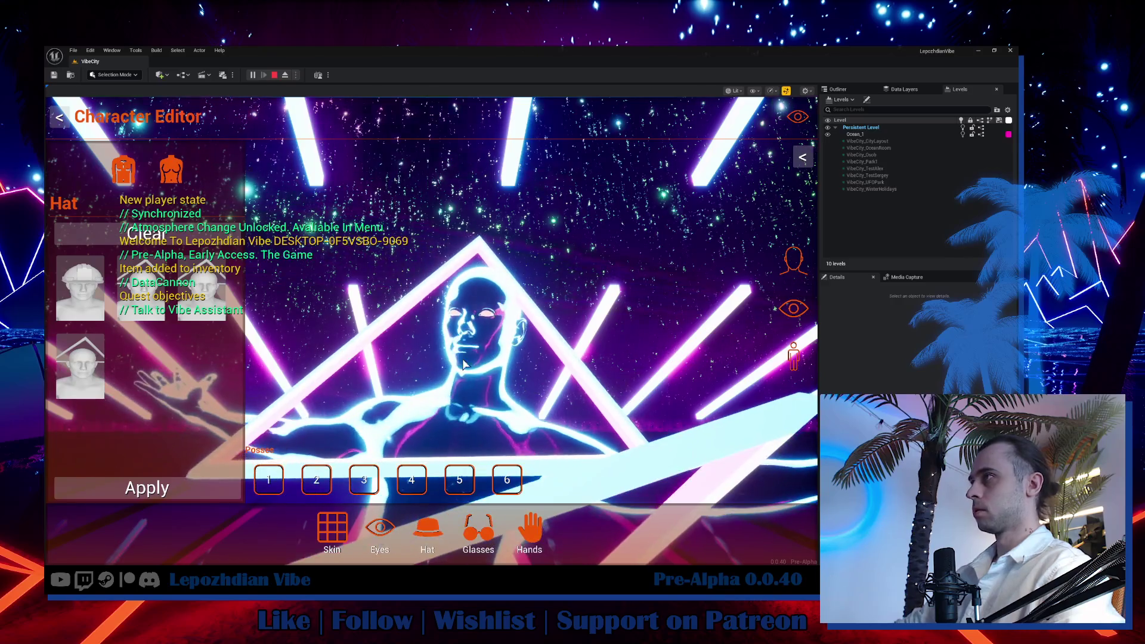
pyautogui.click(93, 364)
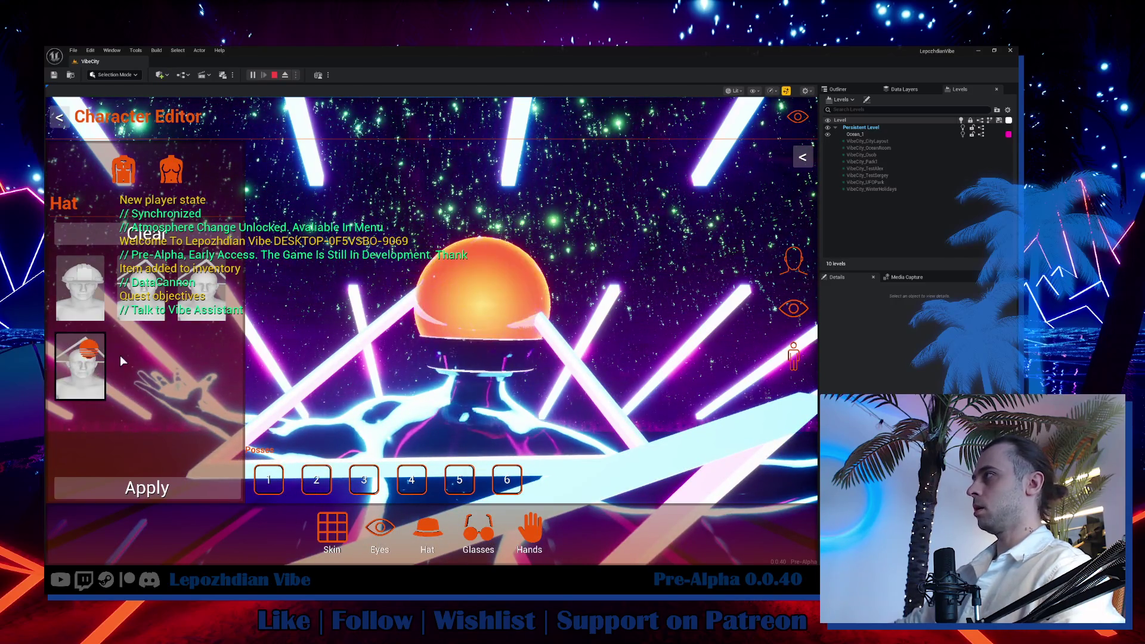
pyautogui.click(99, 351)
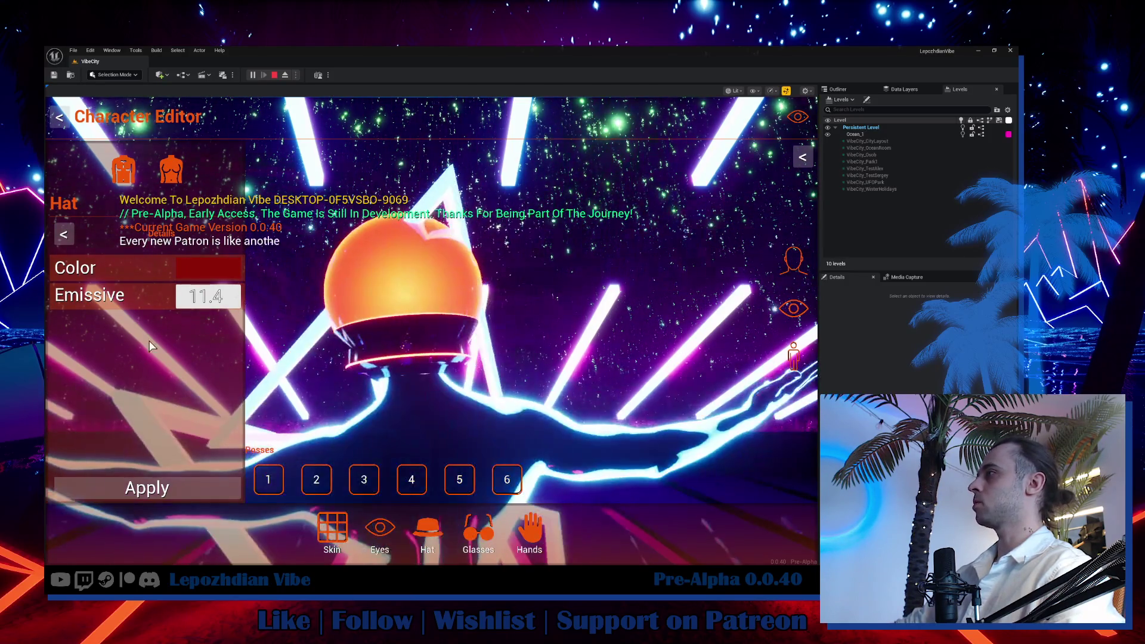
# Recolour the dome hat black in the colour picker and tweak its Emissive strength.
pyautogui.click(208, 268)
pyautogui.moveTo(402, 315)
pyautogui.mouseDown()
pyautogui.moveTo(381, 250)
pyautogui.moveTo(704, 251)
pyautogui.moveTo(625, 207)
pyautogui.mouseUp()
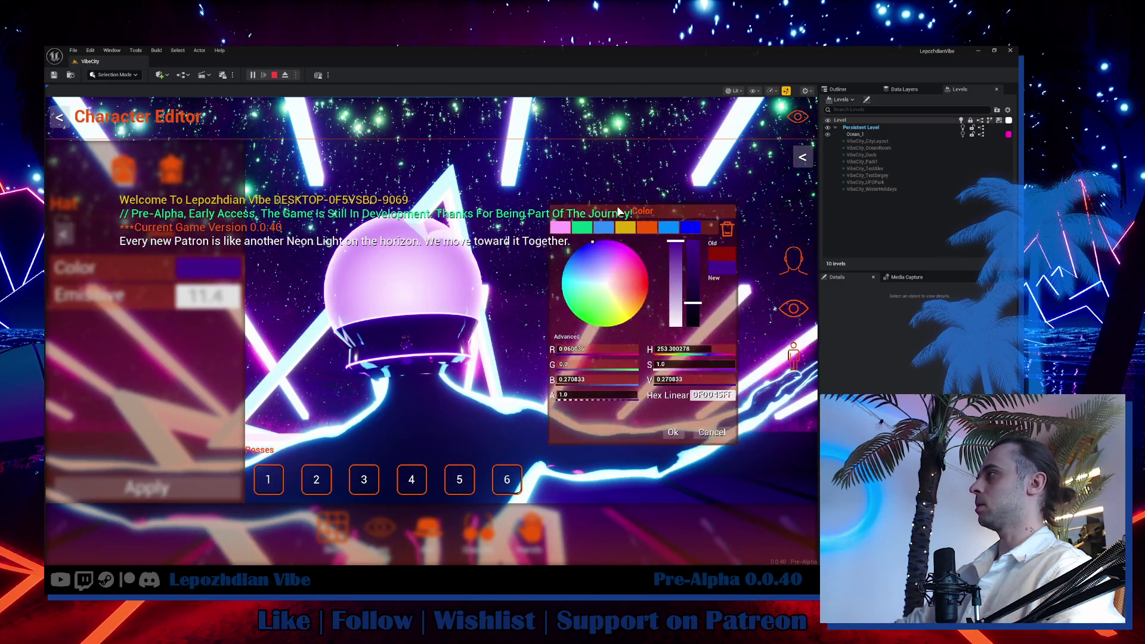
pyautogui.moveTo(681, 296); pyautogui.dragTo(681, 319)
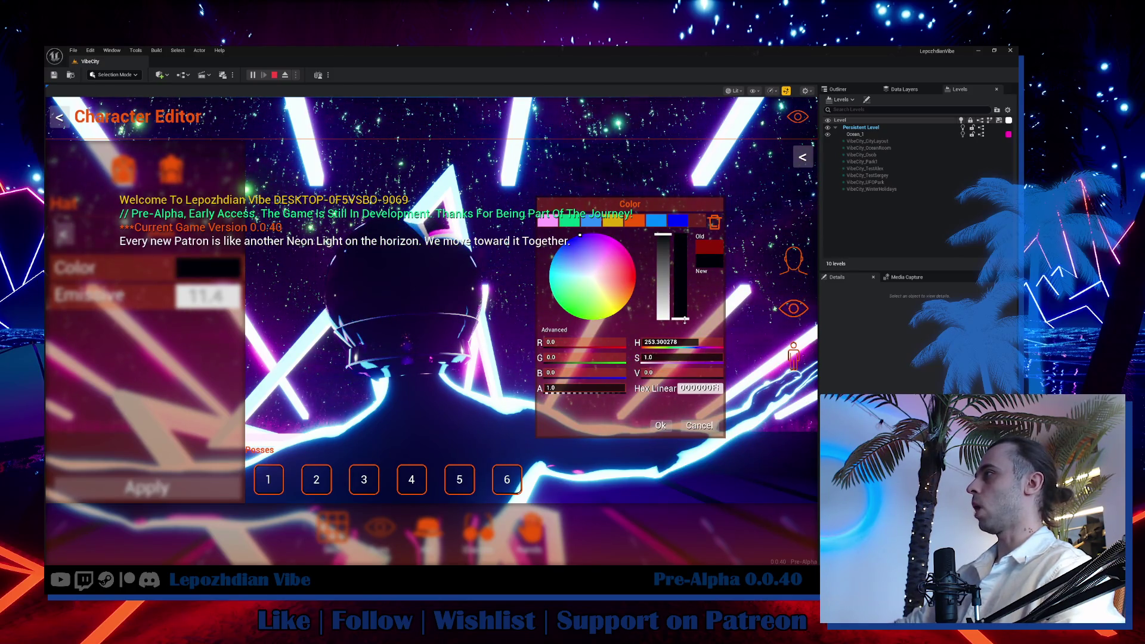
pyautogui.click(660, 426)
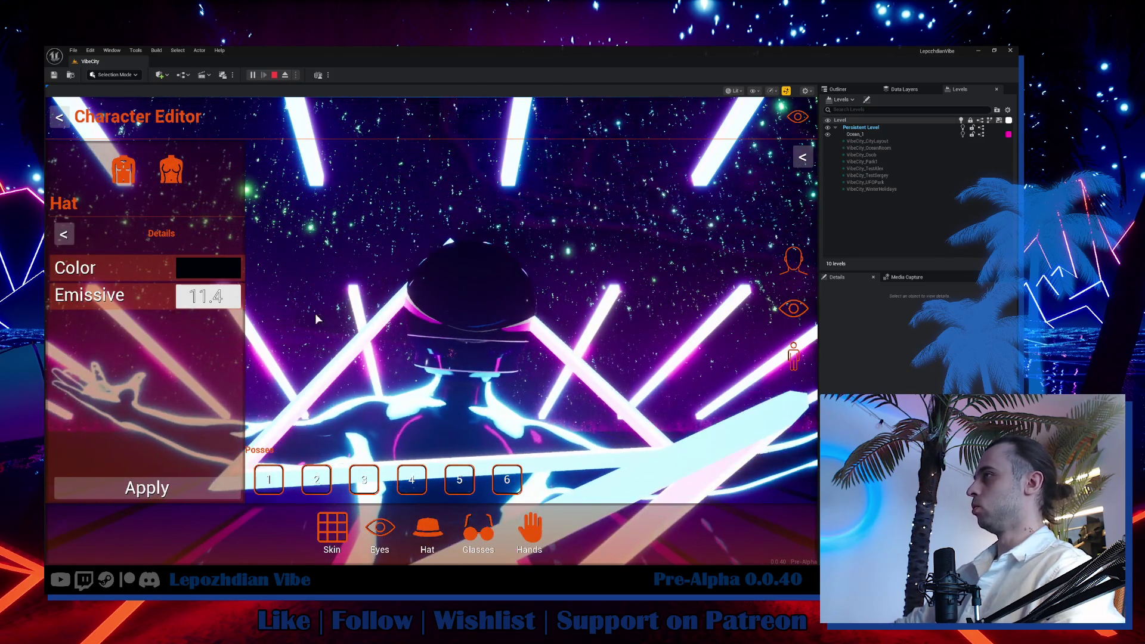
pyautogui.moveTo(207, 295); pyautogui.dragTo(134, 296)
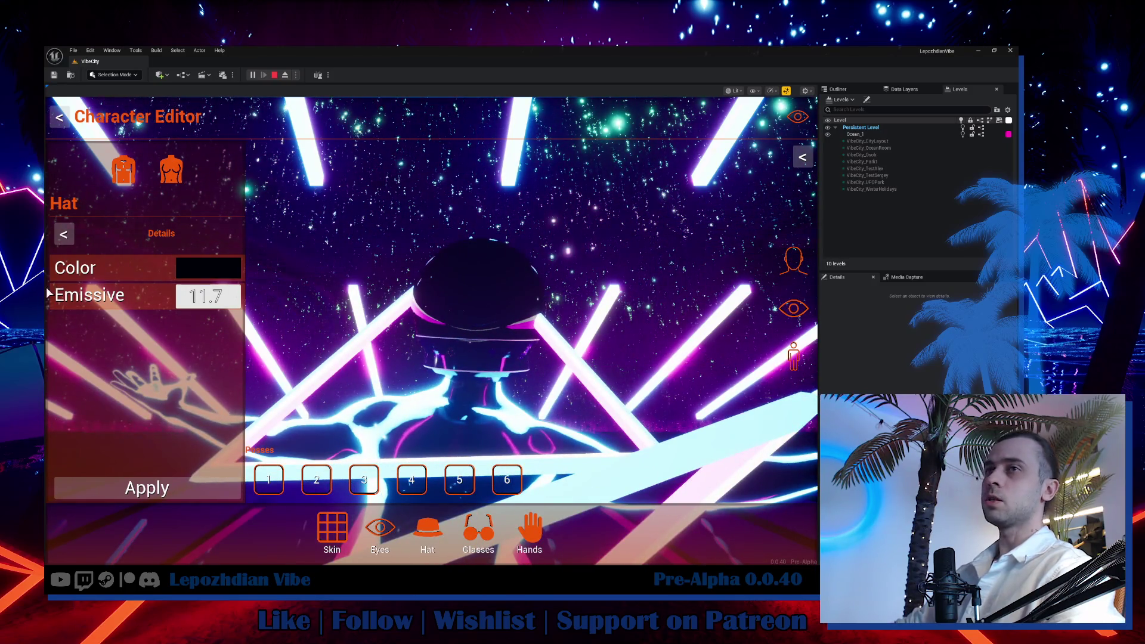
pyautogui.click(64, 235)
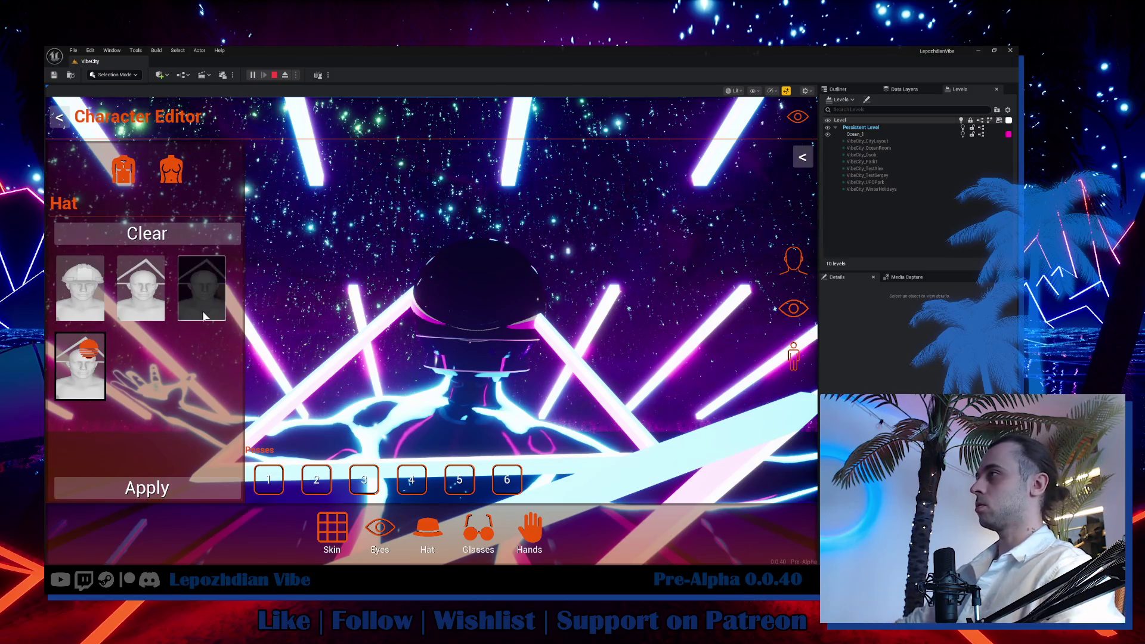
# Equip the fedora and adjust its Y and Z offsets toward Z 172.7.
pyautogui.click(208, 274)
pyautogui.click(208, 275)
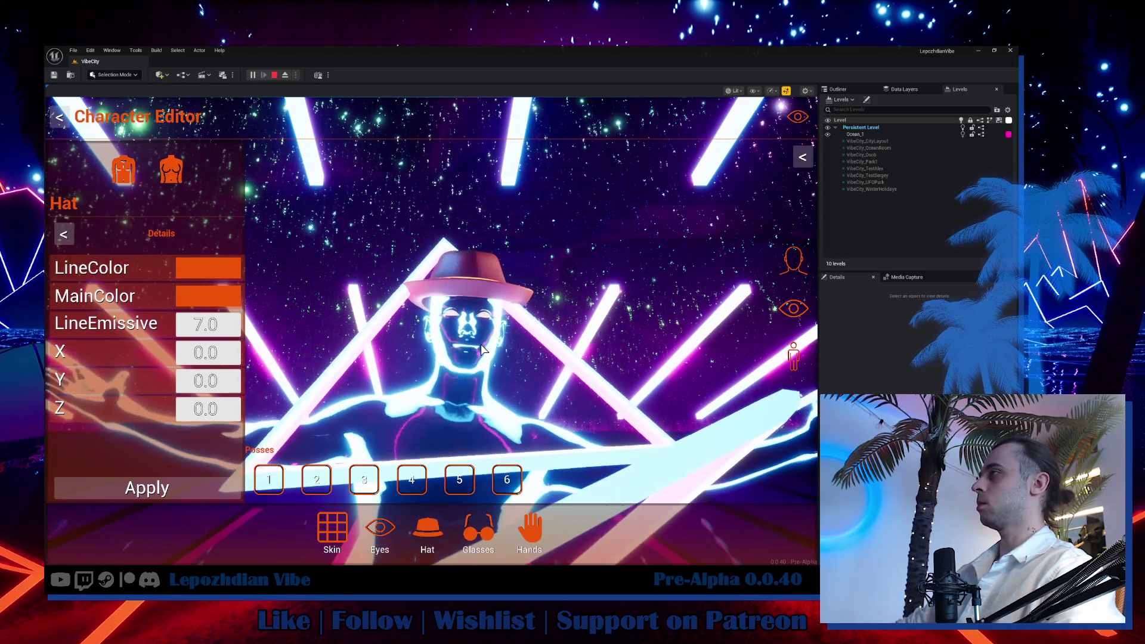
pyautogui.moveTo(207, 380)
pyautogui.mouseDown()
pyautogui.moveTo(180, 380)
pyautogui.moveTo(224, 409)
pyautogui.mouseUp()
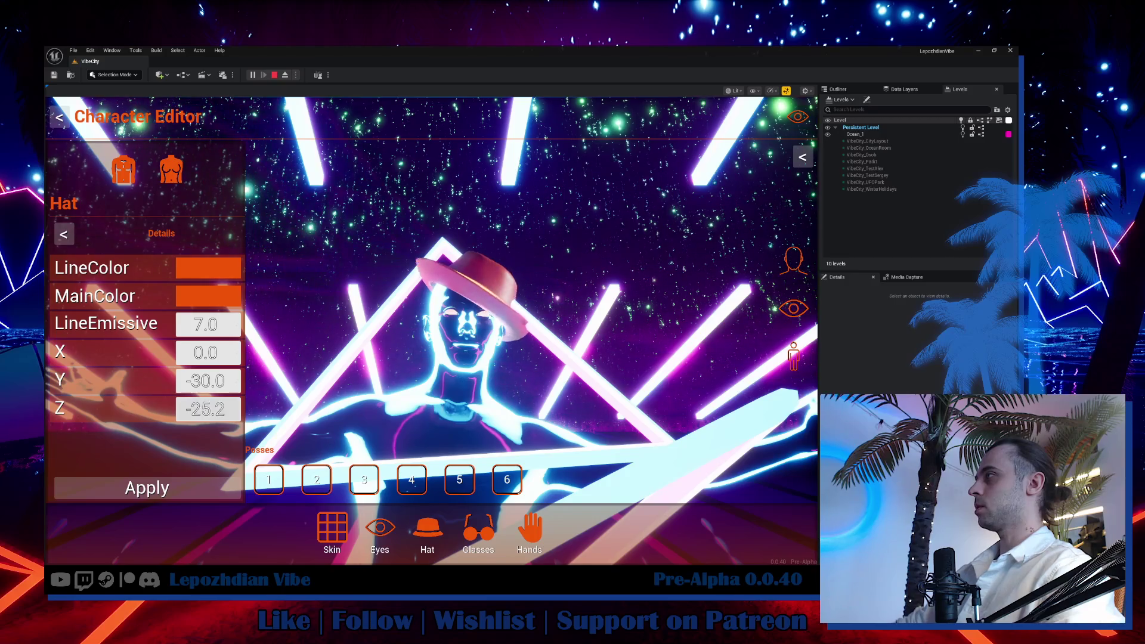
pyautogui.moveTo(208, 409)
pyautogui.mouseDown()
pyautogui.moveTo(180, 408)
pyautogui.moveTo(224, 409)
pyautogui.mouseUp()
# Reset the fedora's Y offset to 0, set X to -30.7, and end the play test.
pyautogui.click(208, 380)
pyautogui.write('0')
pyautogui.press('Return')
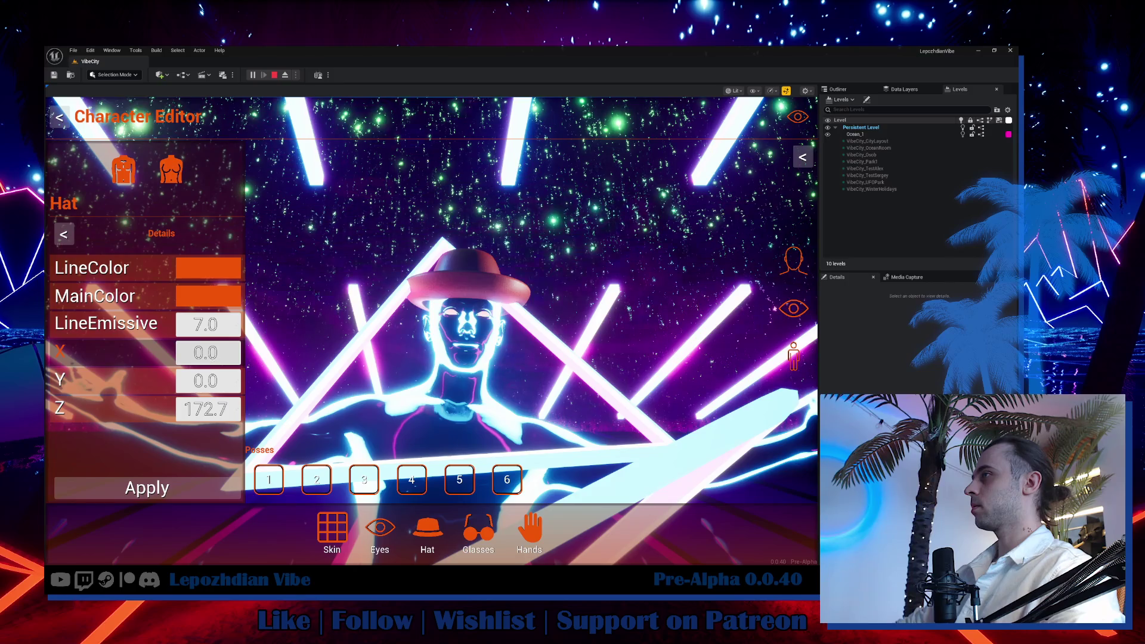
pyautogui.moveTo(207, 351); pyautogui.dragTo(199, 352)
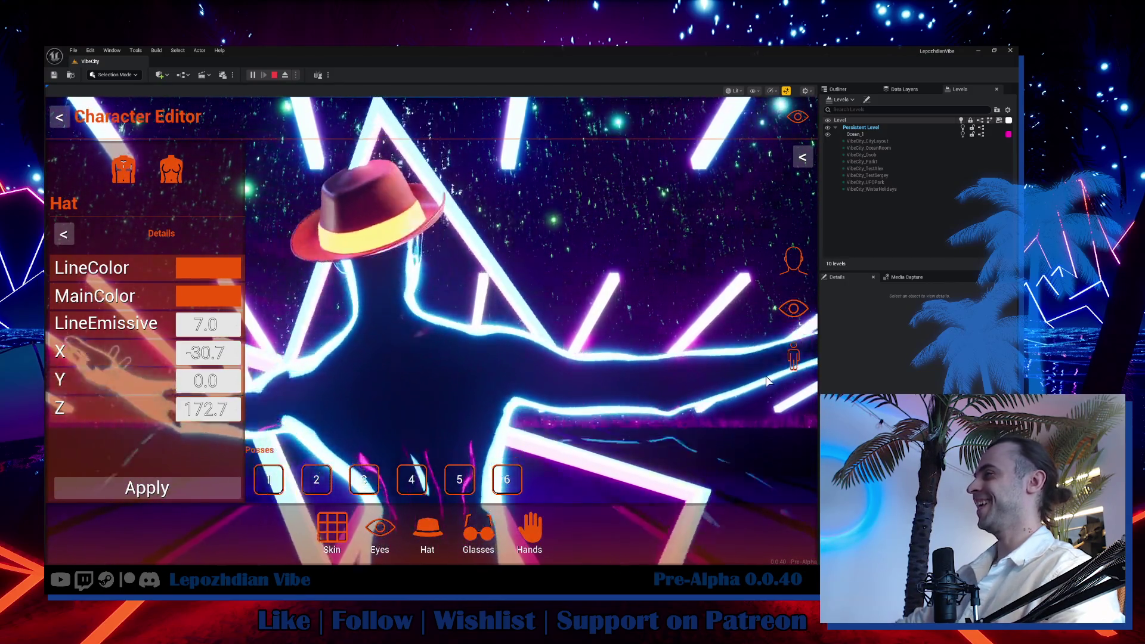
pyautogui.press('Escape')
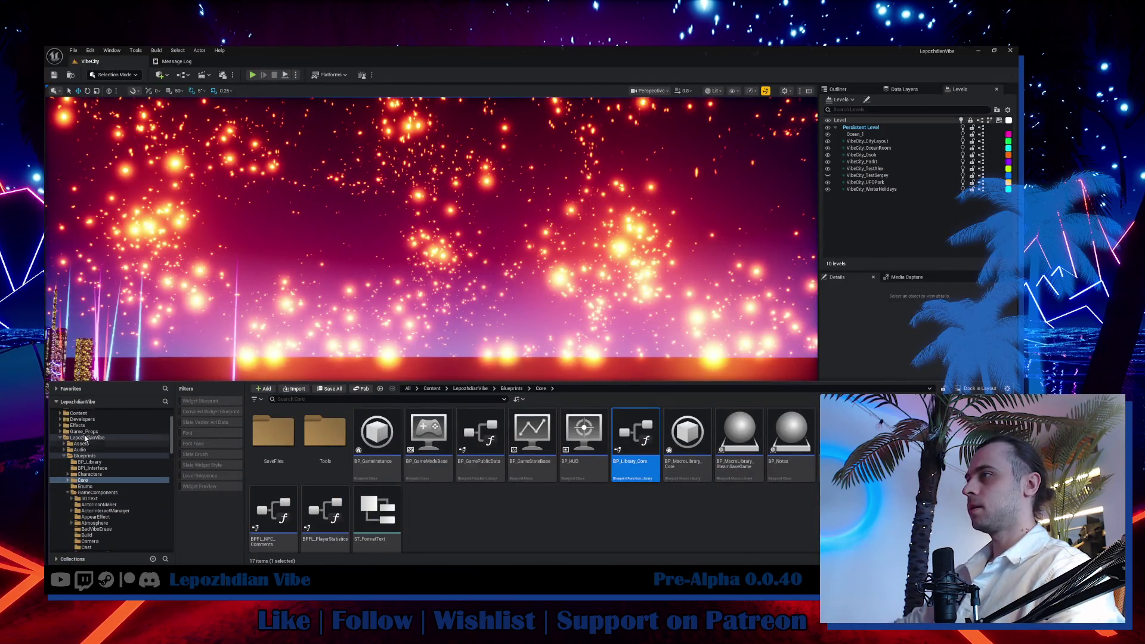
# Locate and open the W_HumanEditor_ClothItem widget from the content folder.
pyautogui.click(85, 437)
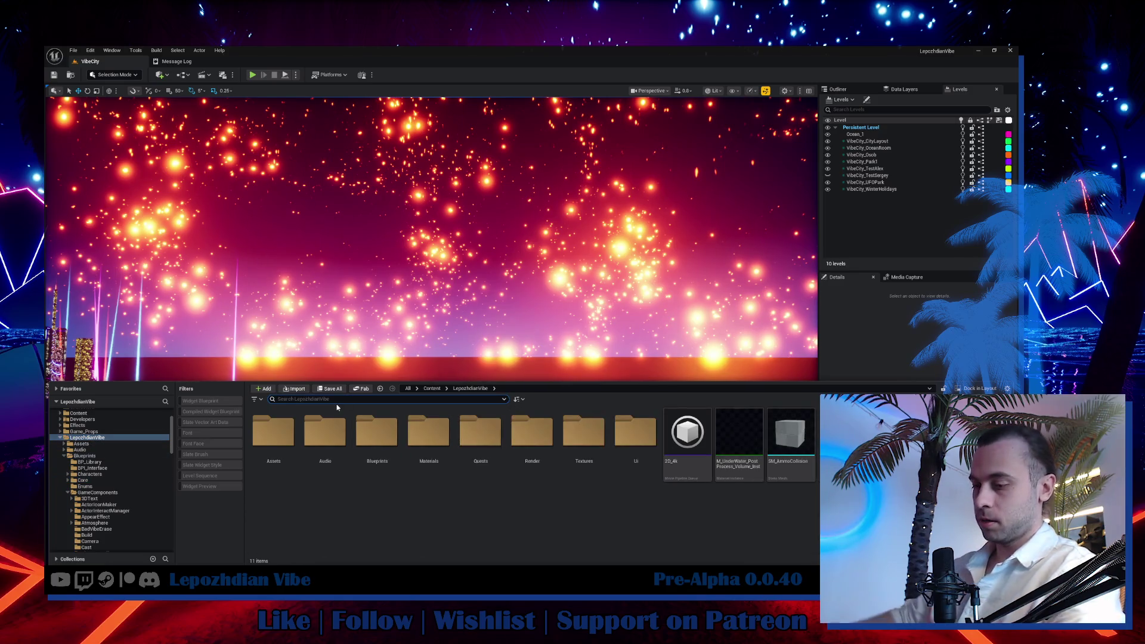
pyautogui.write('cloth')
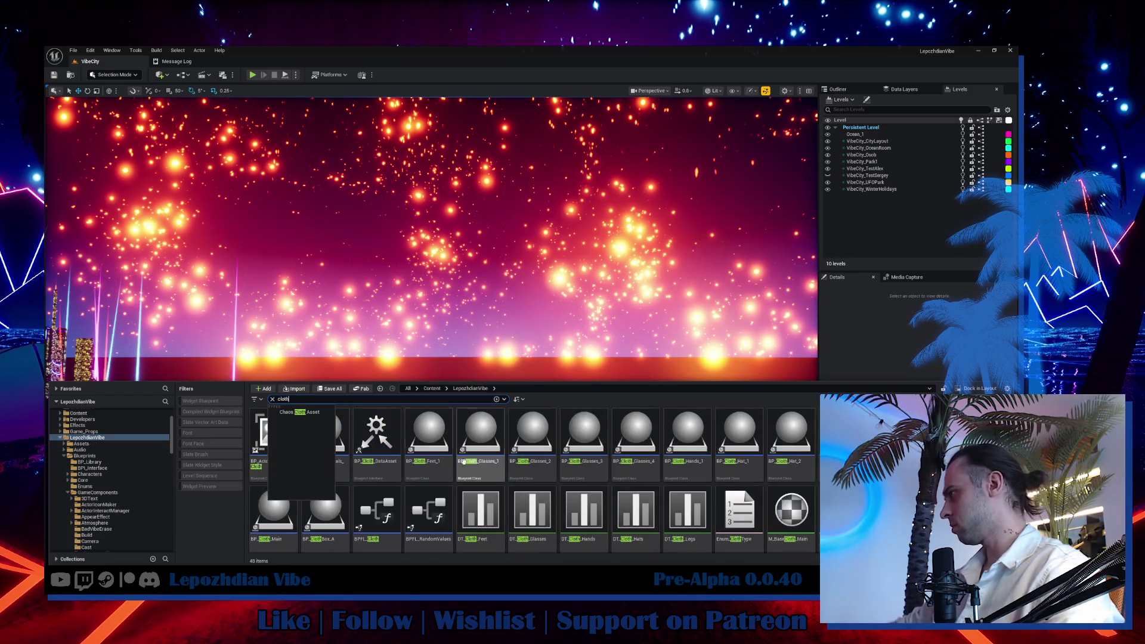
pyautogui.click(584, 512)
pyautogui.scroll(-1, 627, 537)
pyautogui.scroll(-2, 627, 514)
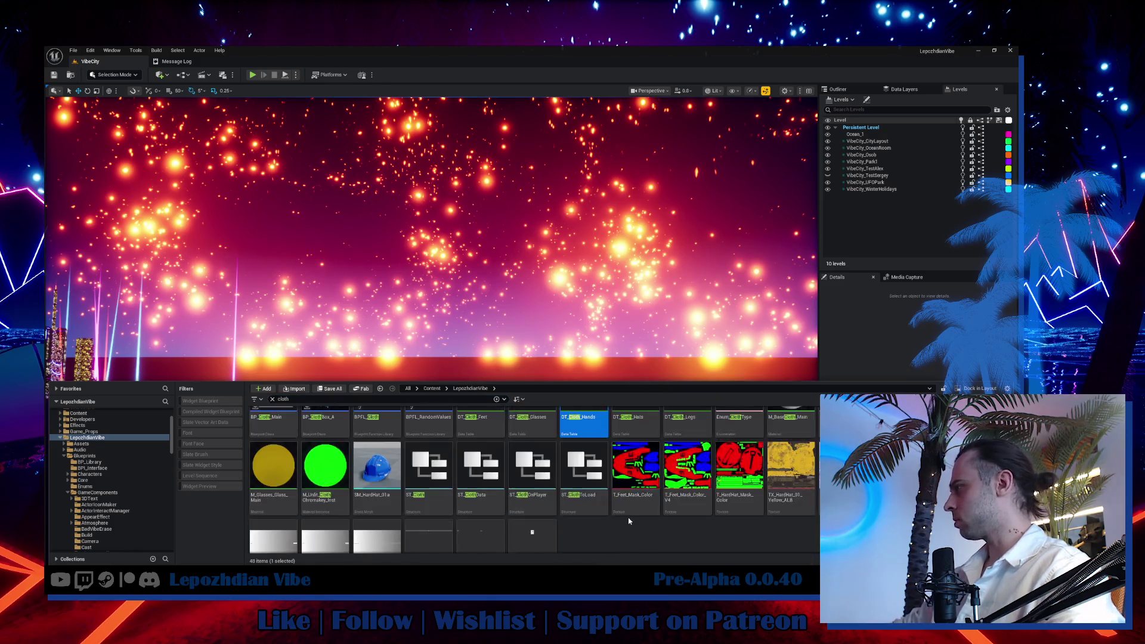
pyautogui.doubleClick(536, 510)
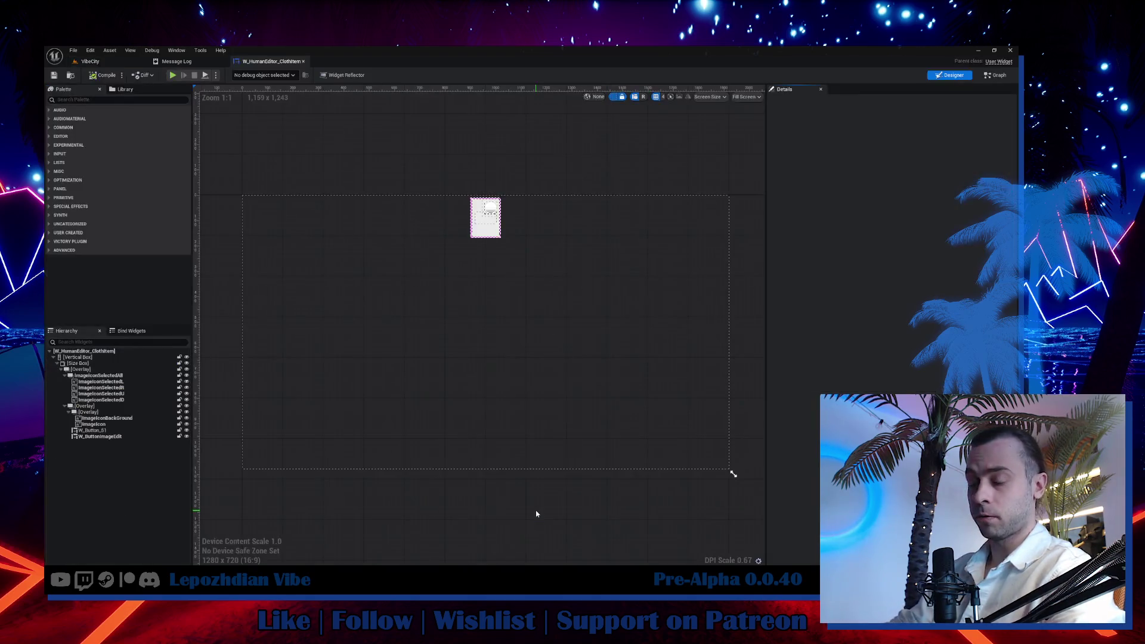
pyautogui.scroll(3, 495, 273)
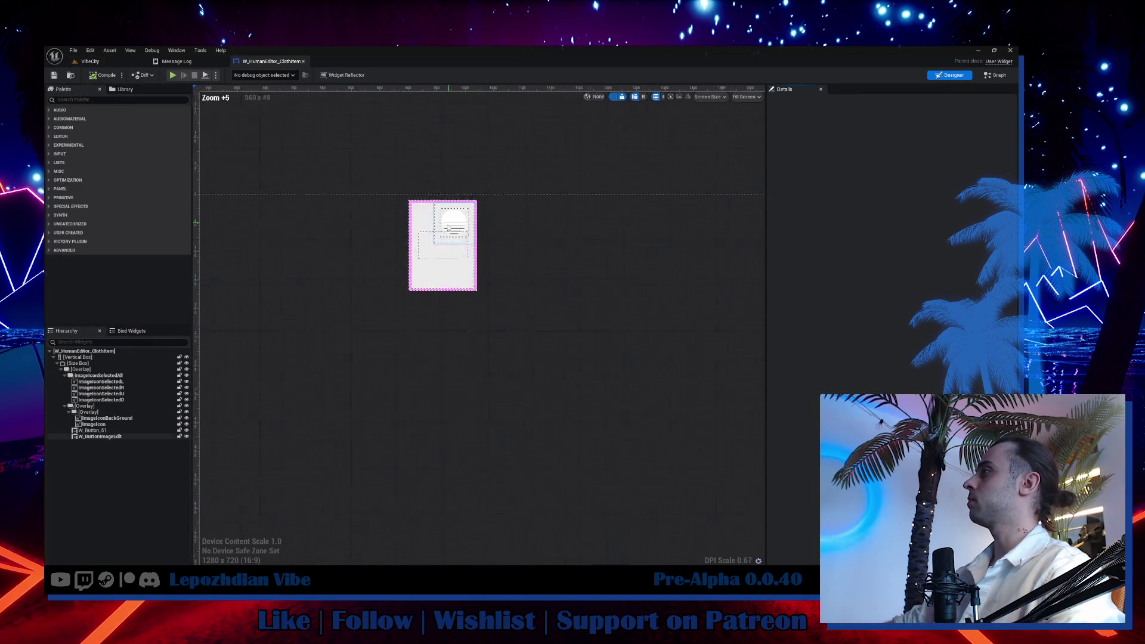
pyautogui.scroll(4, 475, 242)
# Change the button image's texture from T_Sun to T_Gears.
pyautogui.click(456, 212)
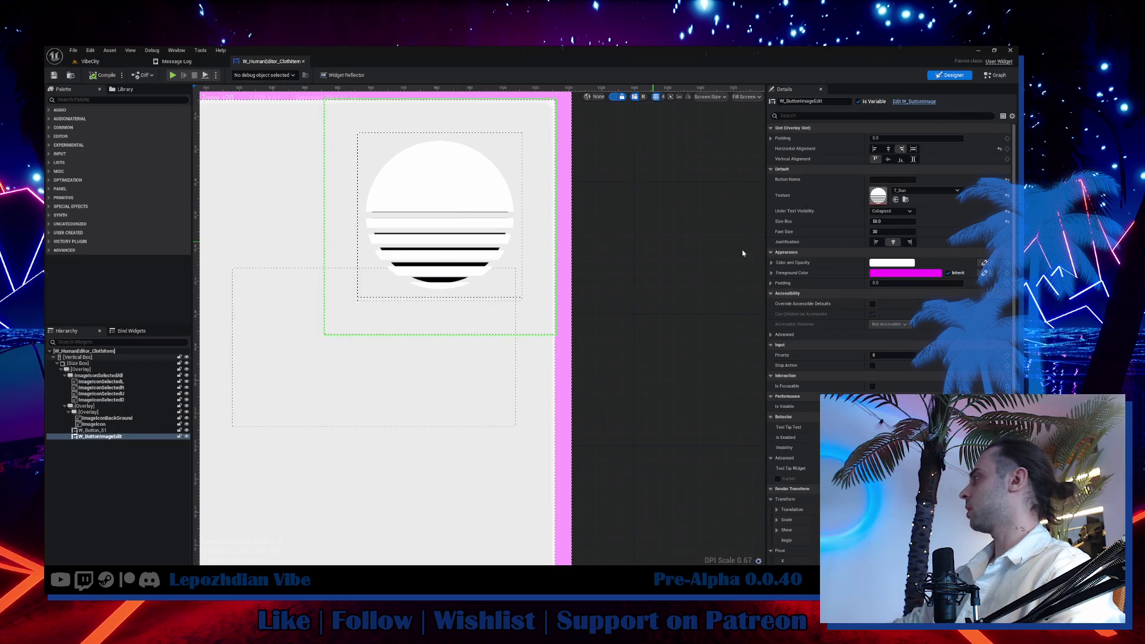
pyautogui.click(905, 200)
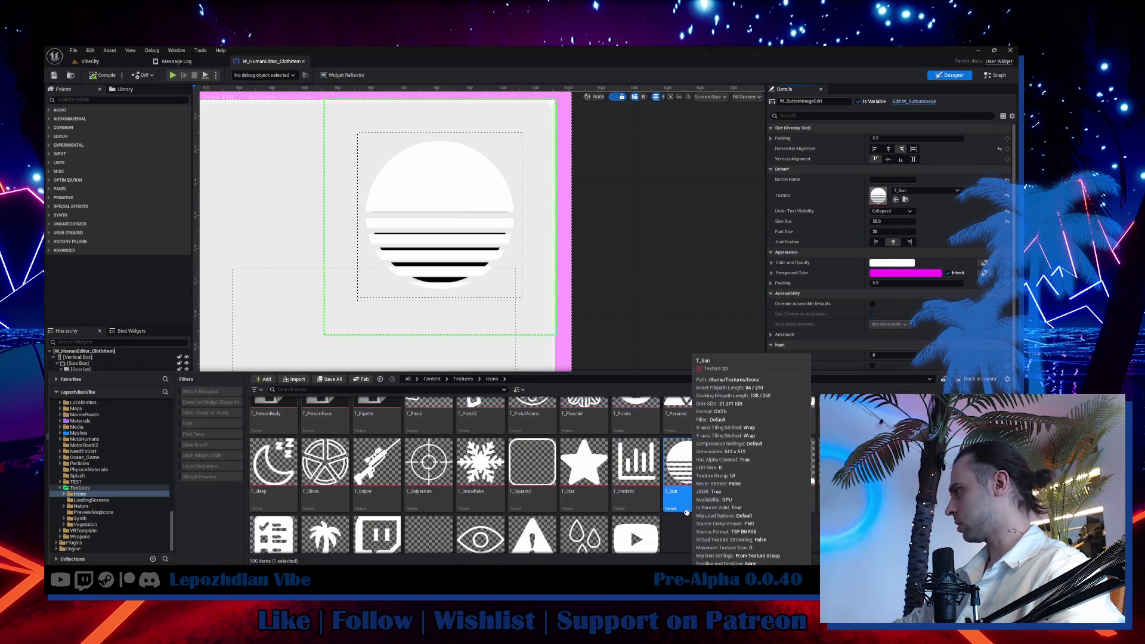
pyautogui.scroll(2, 666, 507)
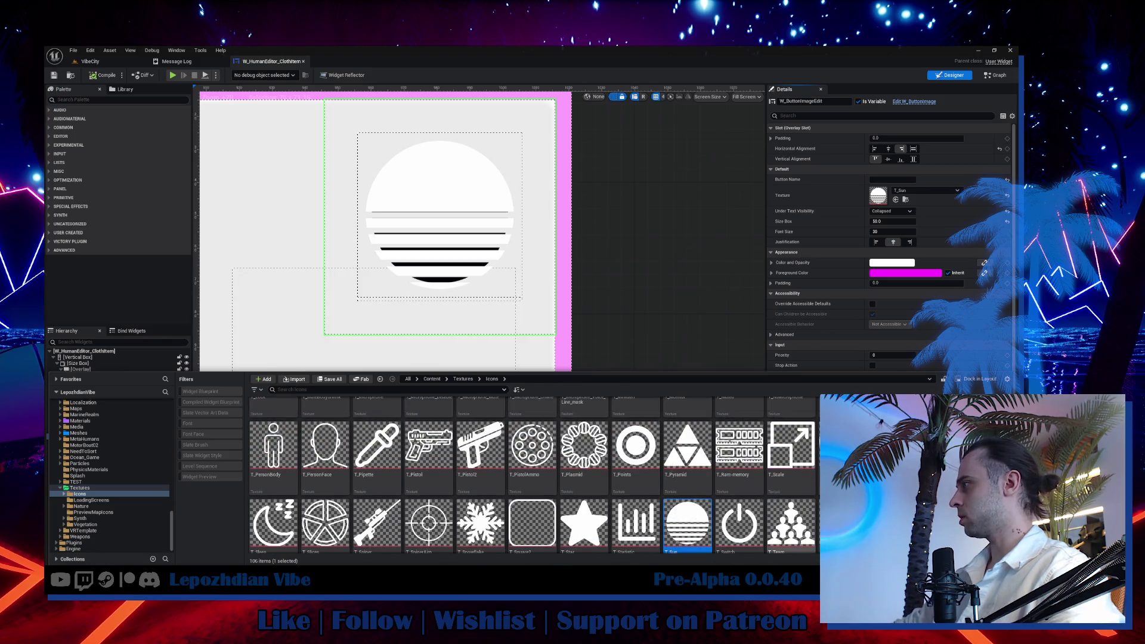
pyautogui.scroll(2, 666, 507)
pyautogui.scroll(2, 667, 506)
pyautogui.scroll(2, 666, 506)
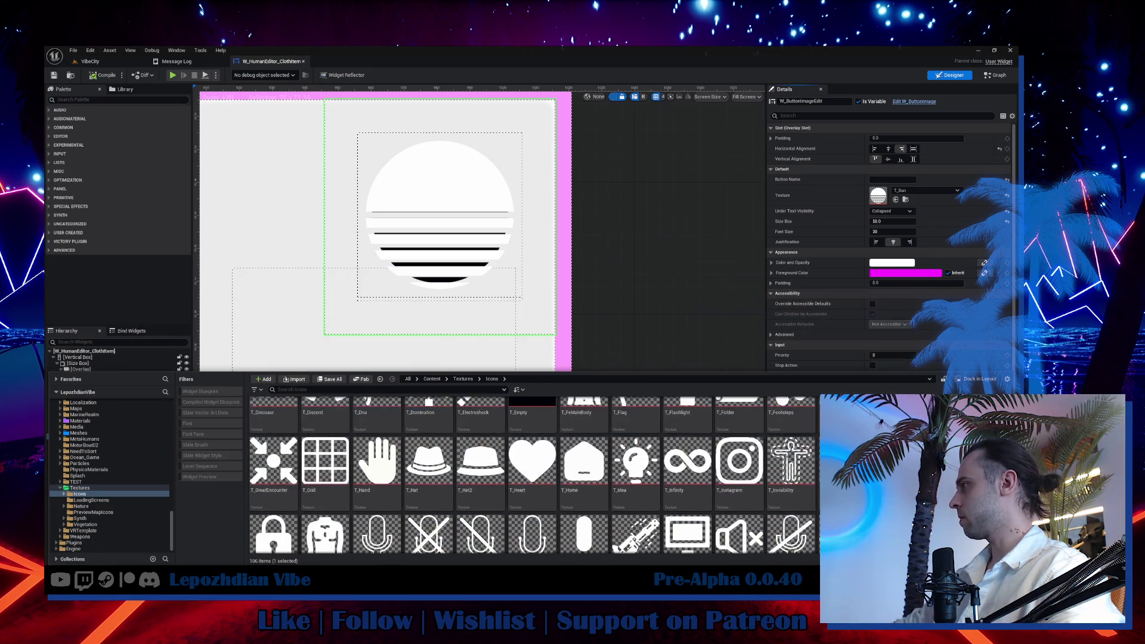
pyautogui.scroll(2, 666, 506)
pyautogui.scroll(2, 666, 506)
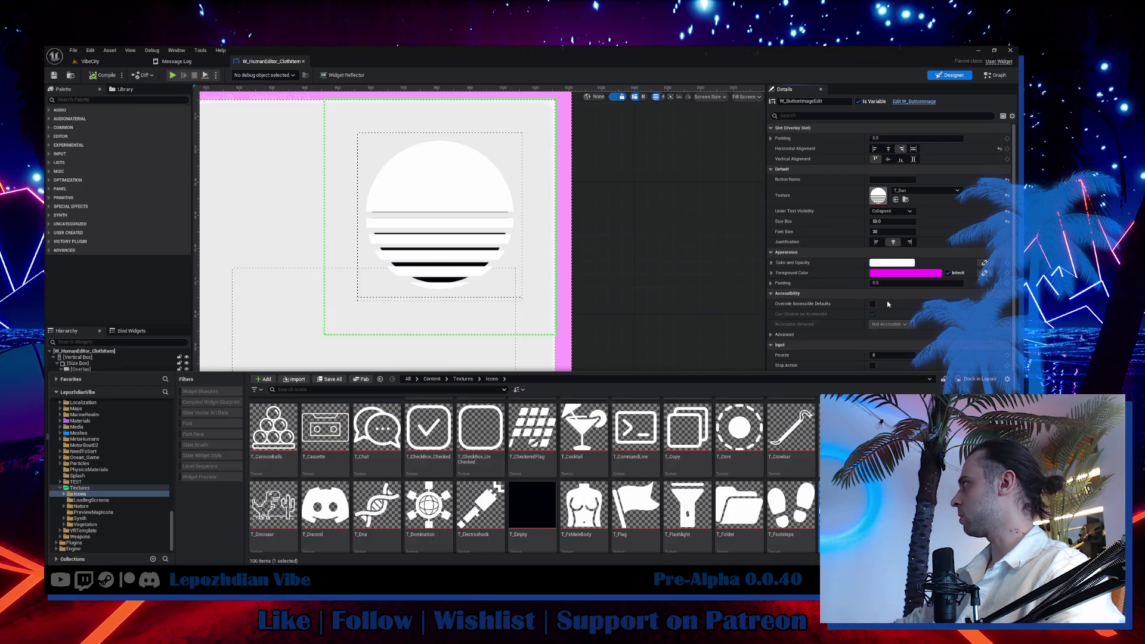
pyautogui.click(895, 199)
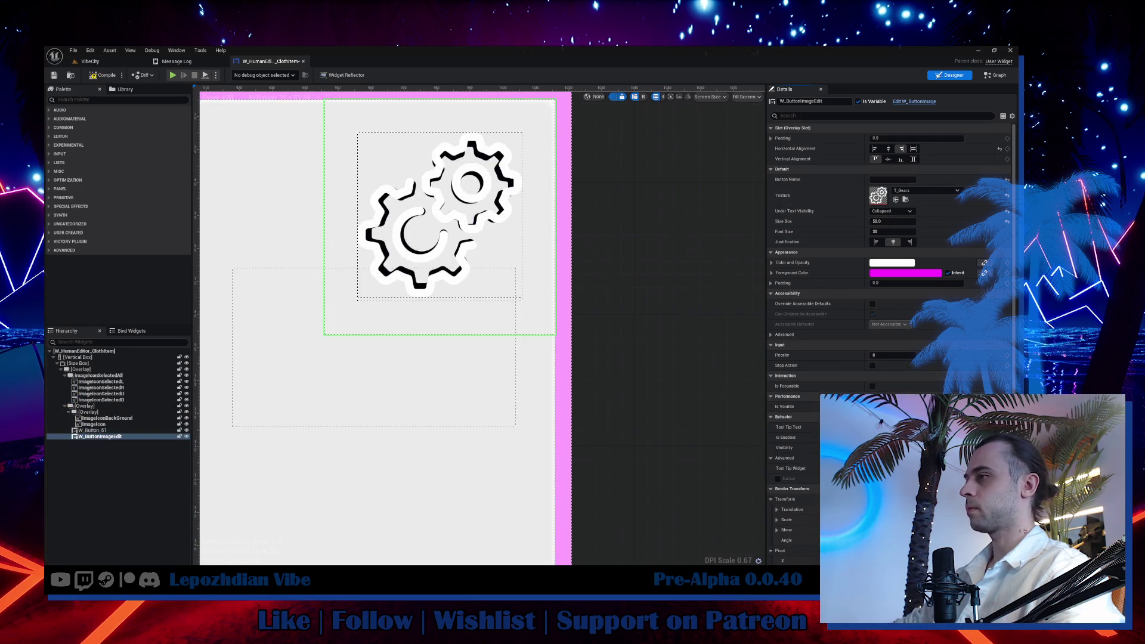
pyautogui.hotkey('alt', 'Tab')
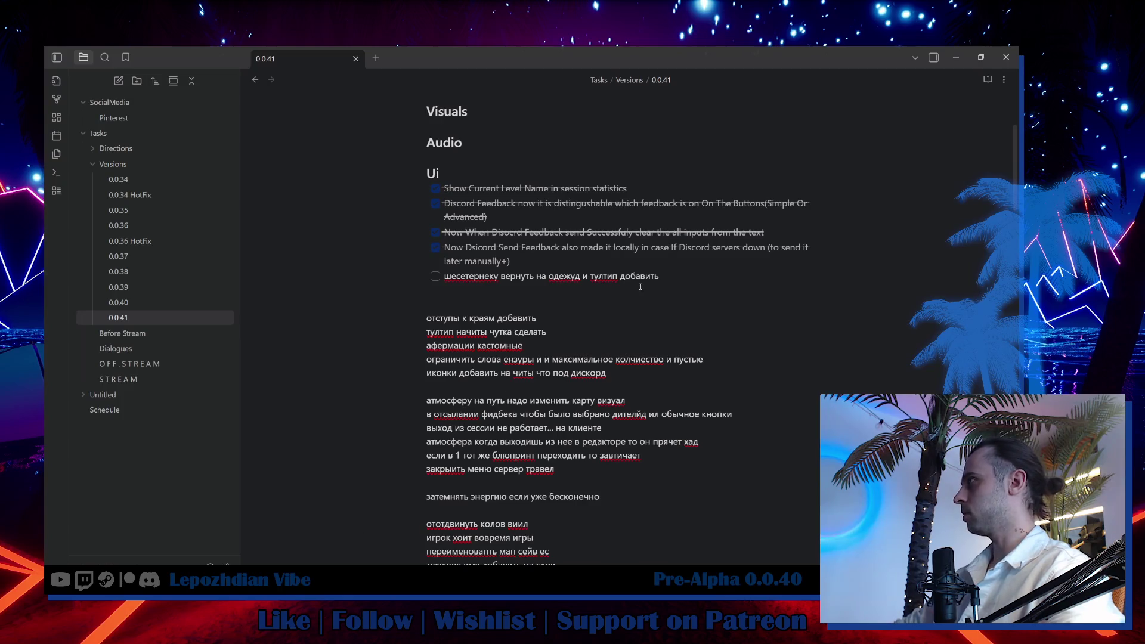
# Add a ticked task for the sun-to-gear icon swap, clear the old reminder, and start a new open Ui task.
pyautogui.press('Return')
pyautogui.write('Repalced the sun Icon in the cloth custom paramters to the Gear Icon')
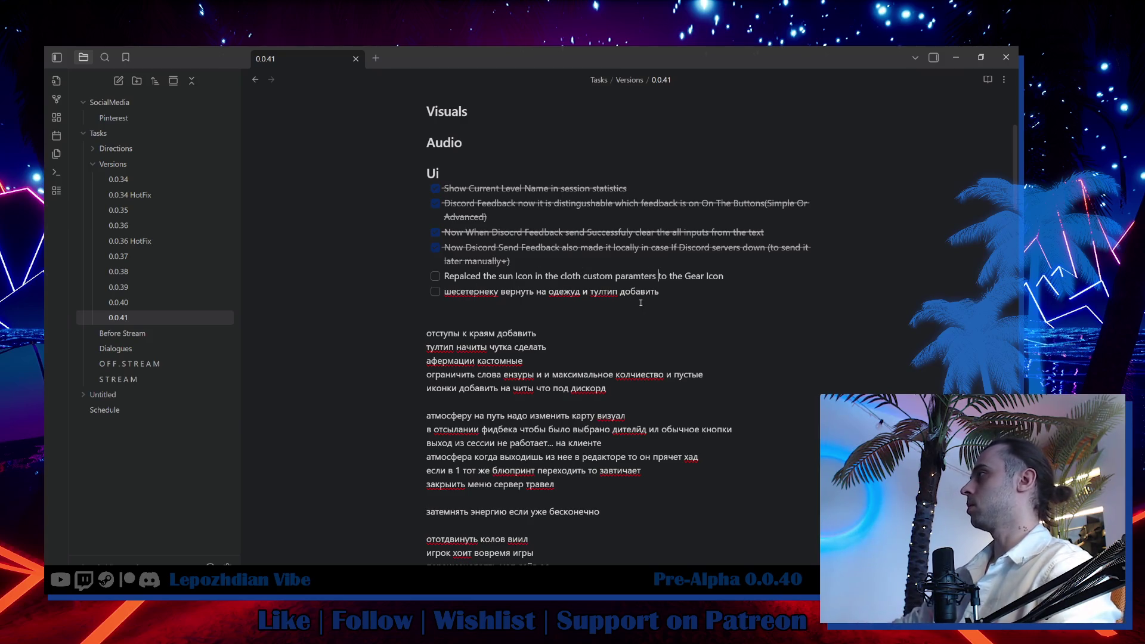
pyautogui.hotkey('ctrl', 'x')
pyautogui.click(434, 275)
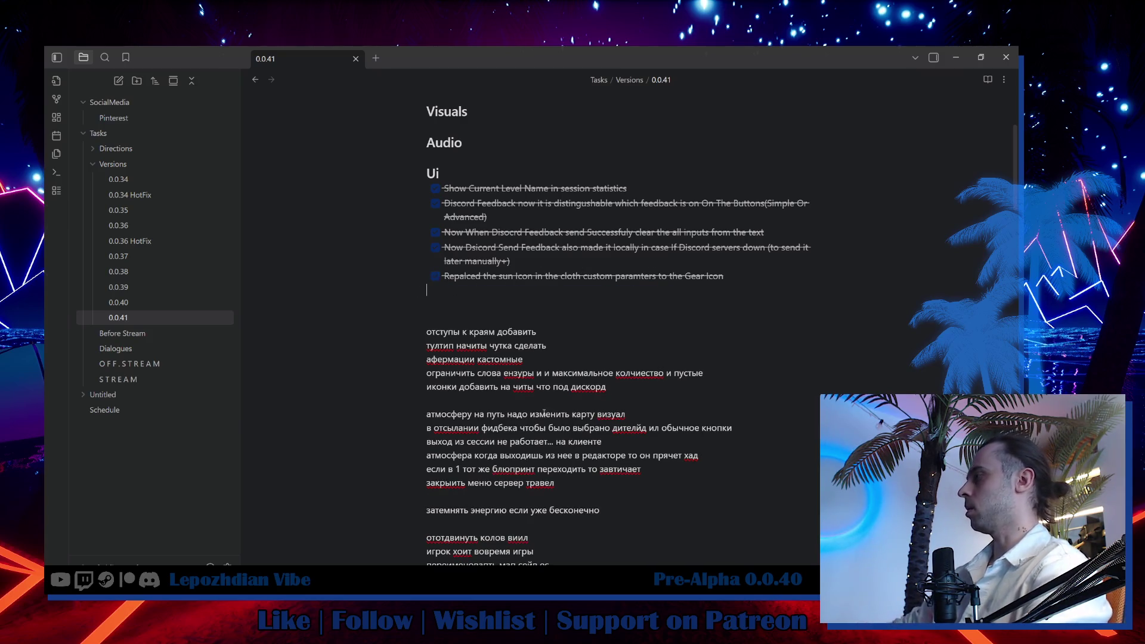
pyautogui.scroll(-1, 548, 418)
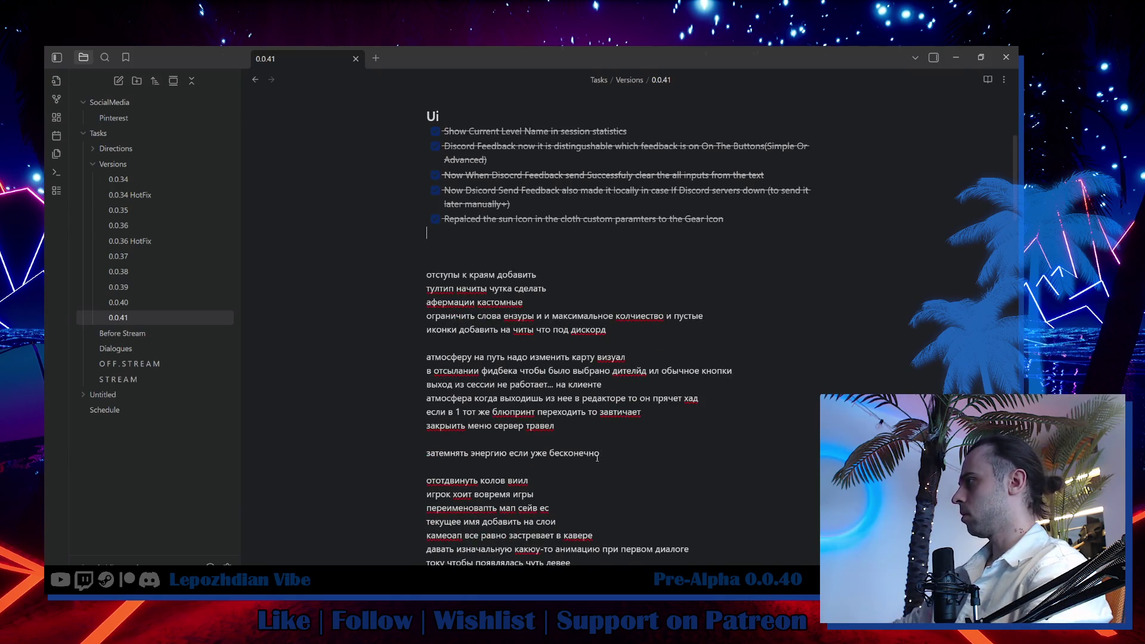
pyautogui.scroll(-1, 590, 466)
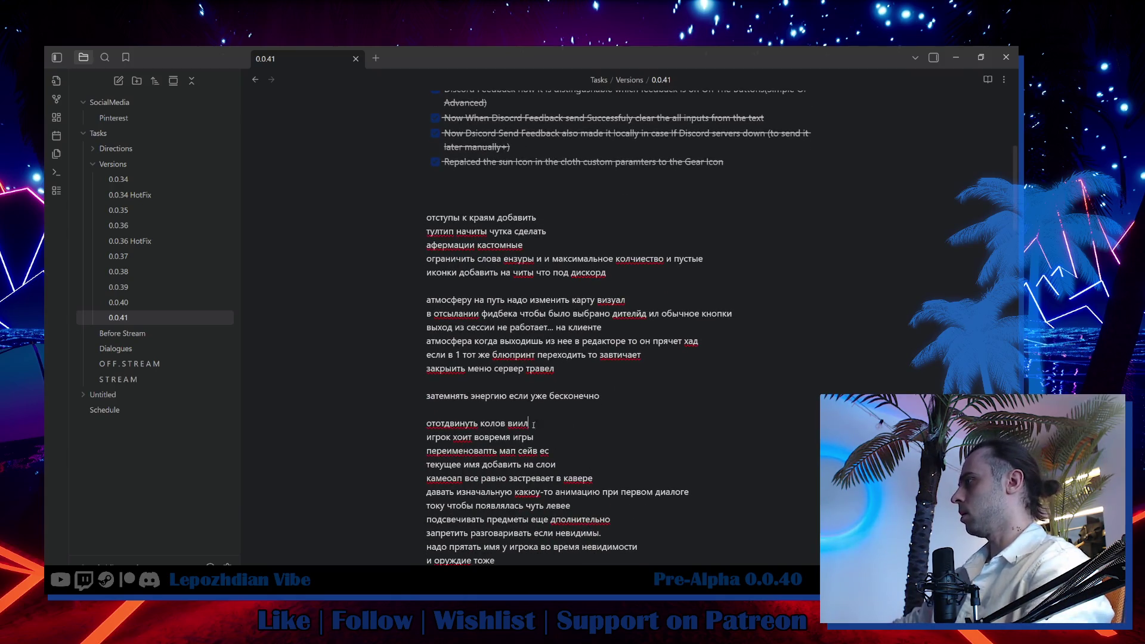
pyautogui.scroll(3, 754, 345)
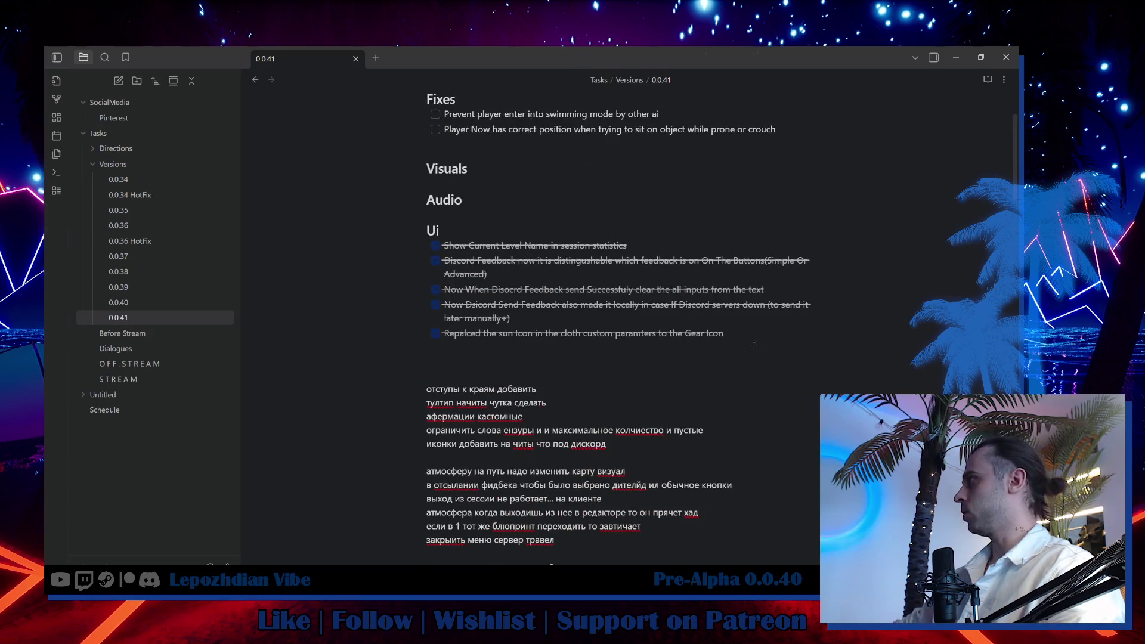
pyautogui.press('Return')
pyautogui.write('ототдвинуть колов виил')
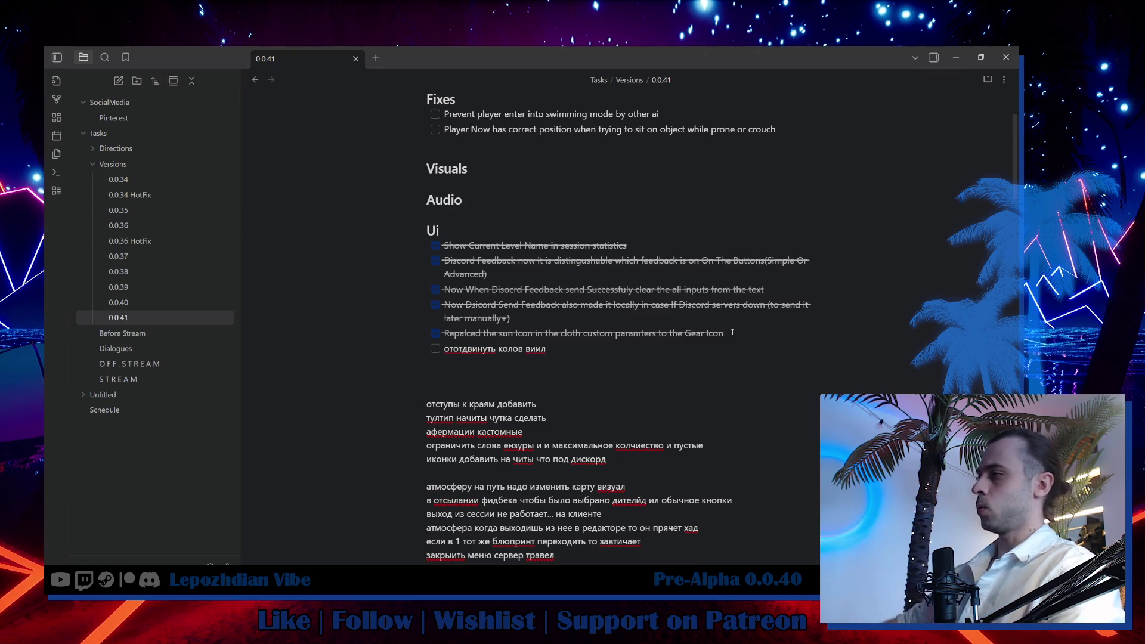
pyautogui.hotkey('alt', 'Tab')
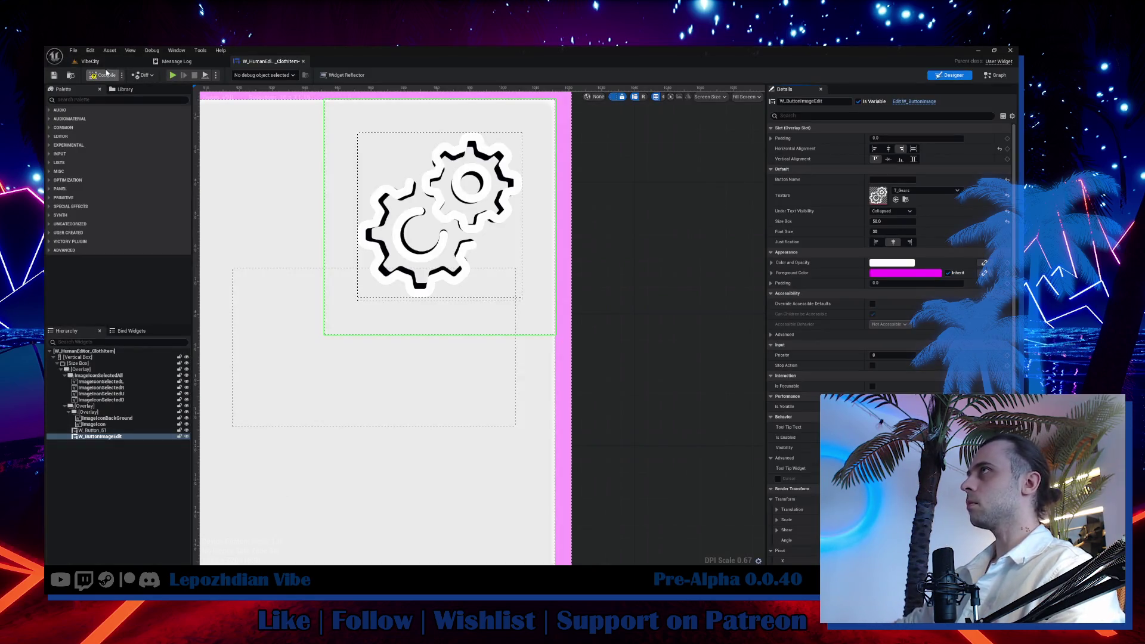
# Run VibeCity, bring up the OverLayColor picker, drag it to the right edge, and stop play.
pyautogui.click(90, 62)
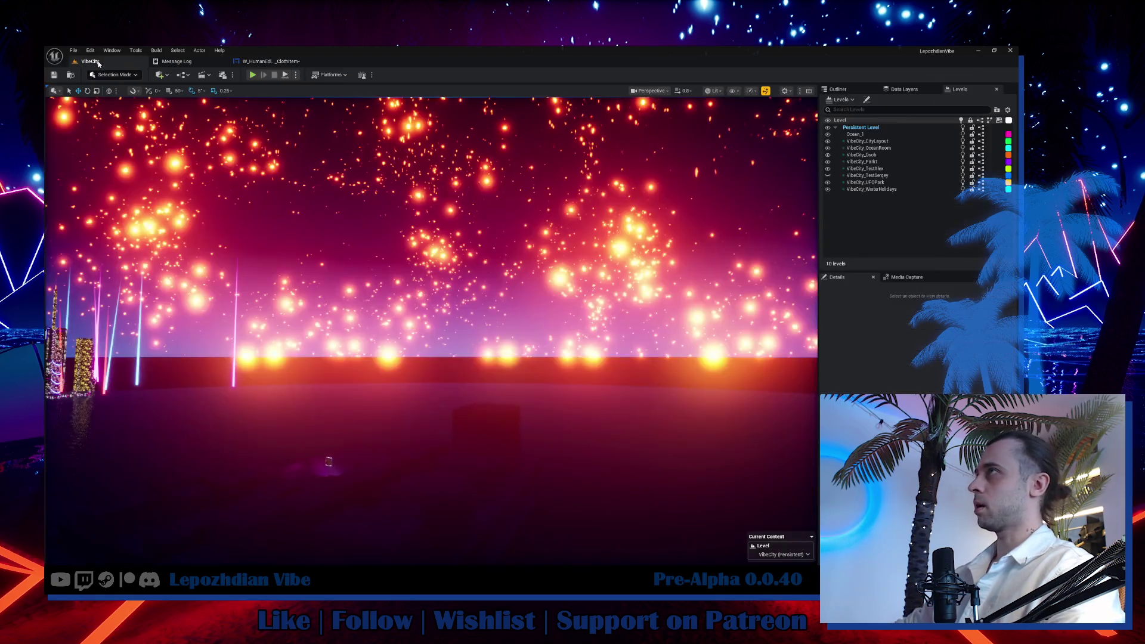
pyautogui.hotkey('alt', 'p')
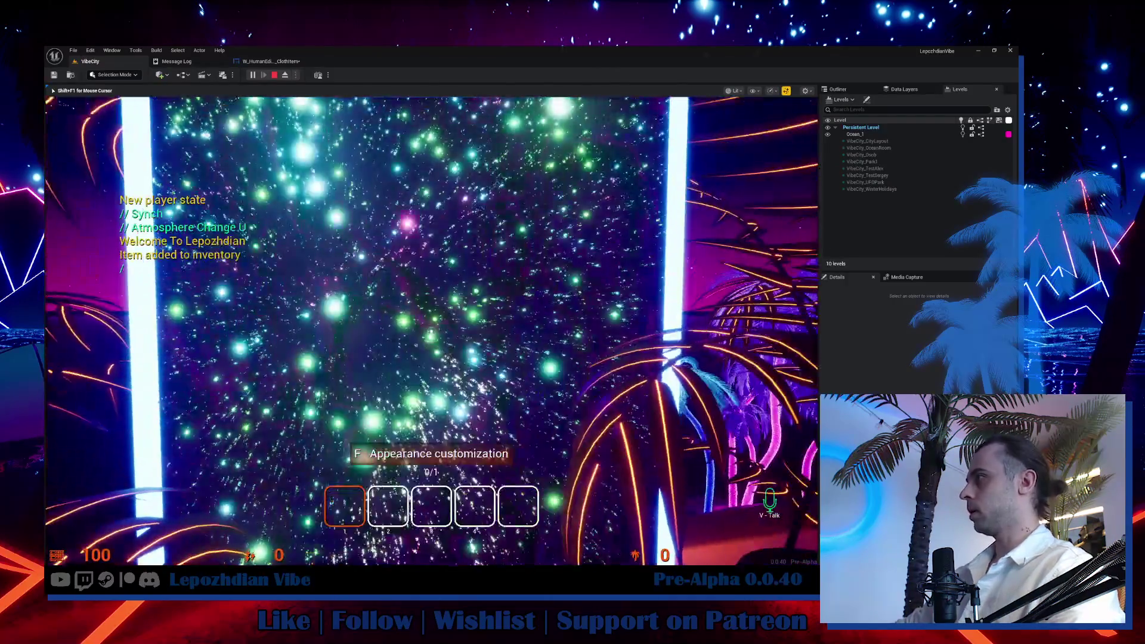
pyautogui.press('f')
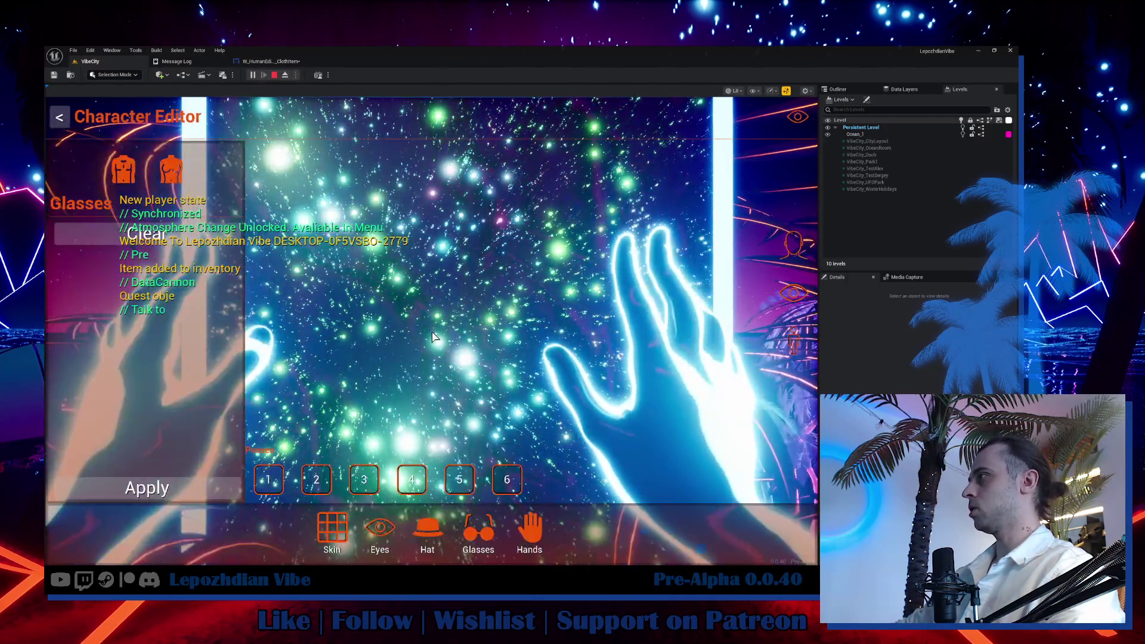
pyautogui.click(212, 265)
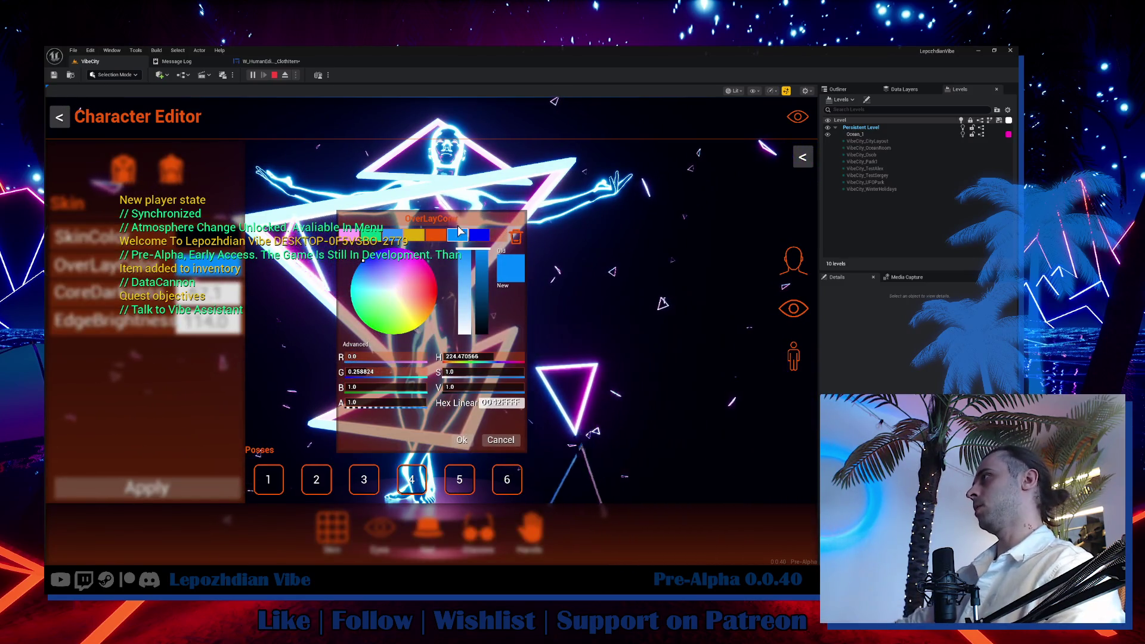
pyautogui.moveTo(403, 218)
pyautogui.mouseDown()
pyautogui.moveTo(792, 131)
pyautogui.moveTo(645, 157)
pyautogui.mouseUp()
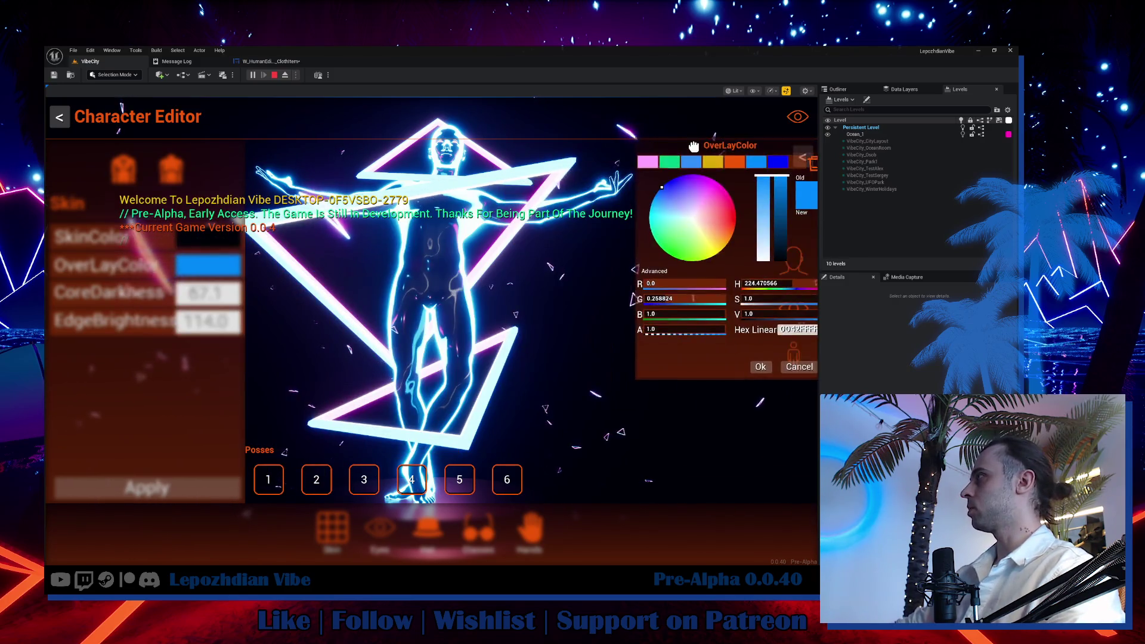
pyautogui.click(274, 74)
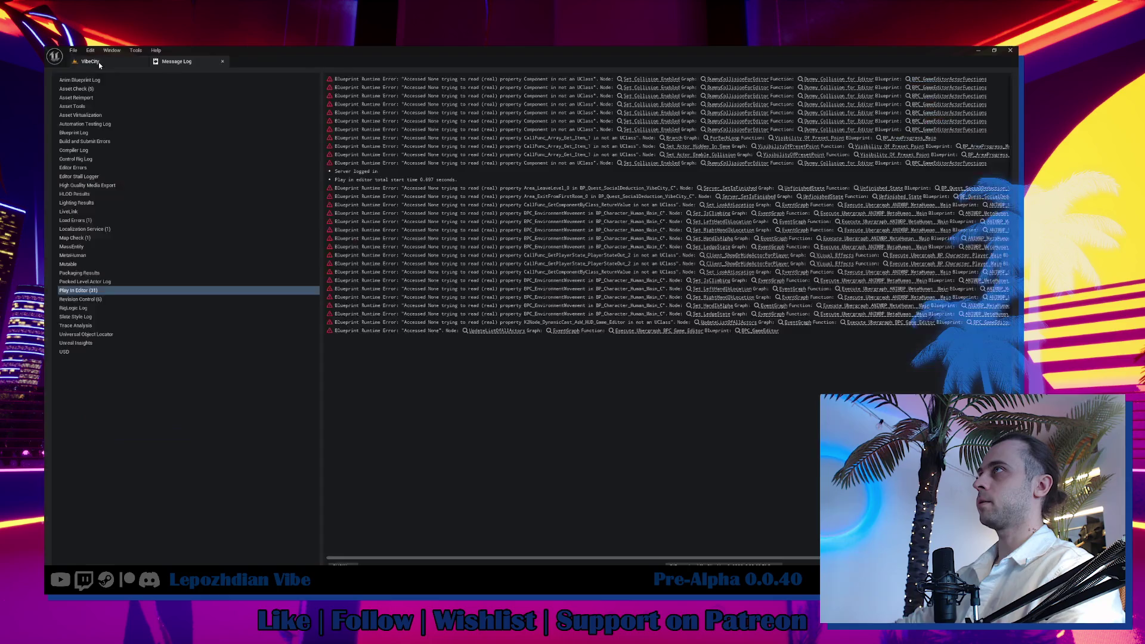
# Search for the colour wheel asset and open W_GameEditor_ColorPicker_Main in the designer.
pyautogui.click(98, 61)
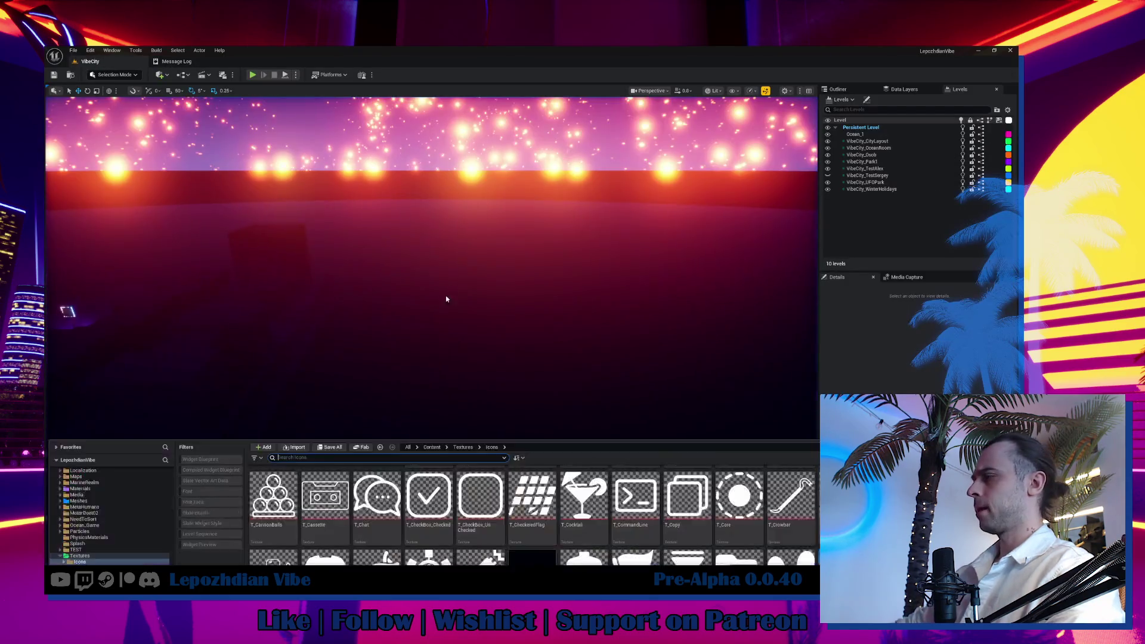
pyautogui.scroll(5, 152, 465)
pyautogui.scroll(5, 144, 456)
pyautogui.scroll(3, 130, 443)
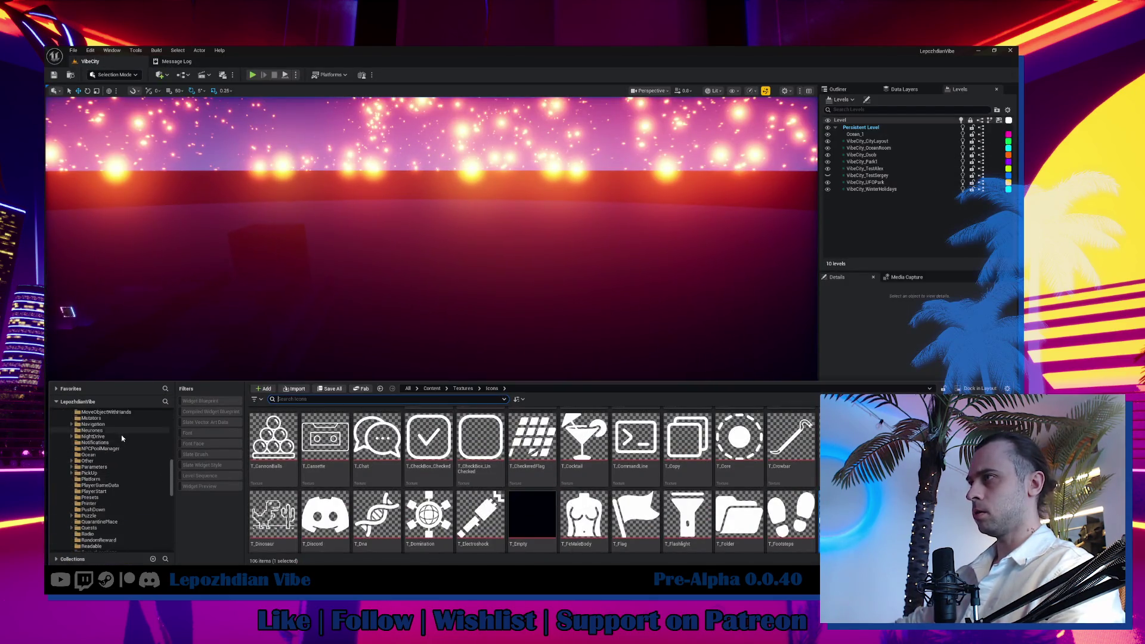
pyautogui.scroll(3, 121, 433)
pyautogui.scroll(5, 120, 433)
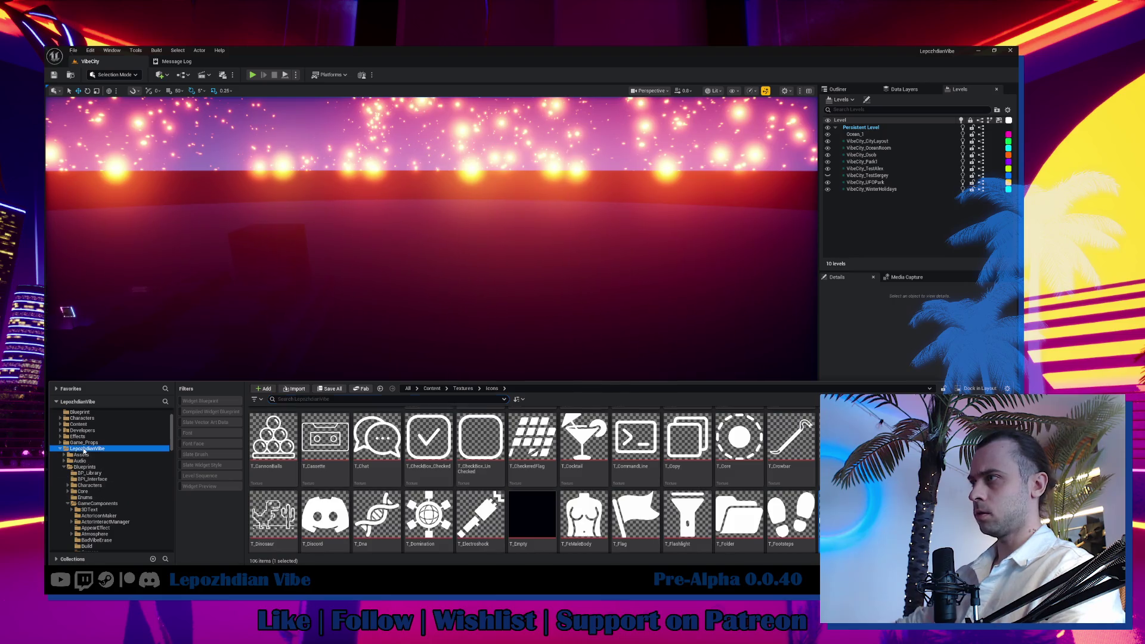
pyautogui.click(108, 448)
pyautogui.click(357, 398)
pyautogui.write('sa')
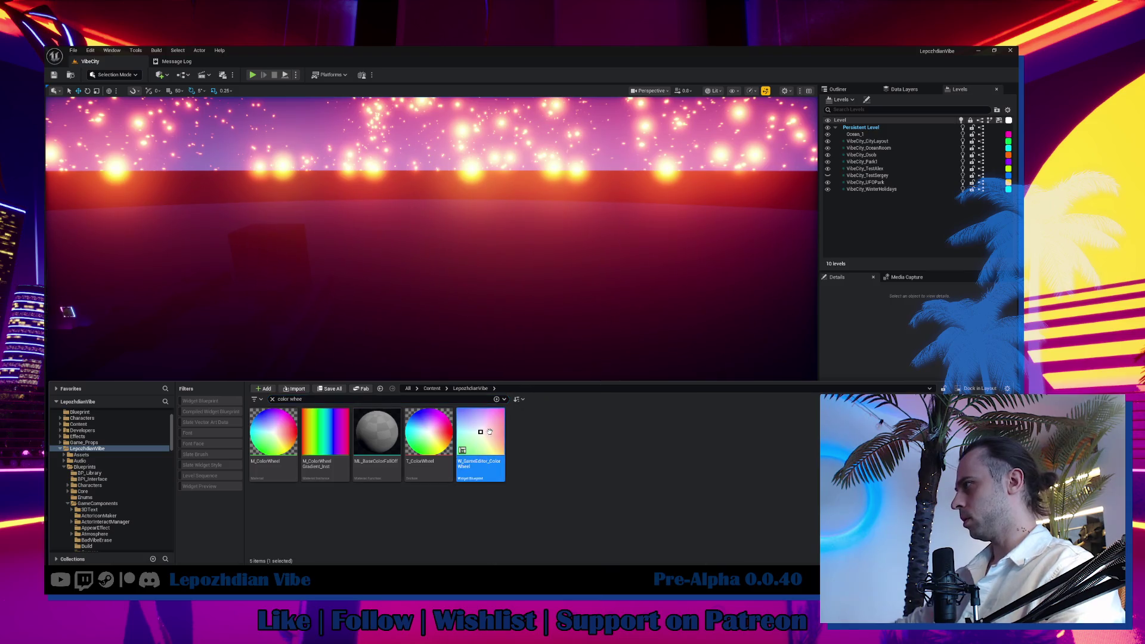
pyautogui.rightClick(487, 434)
pyautogui.click(532, 319)
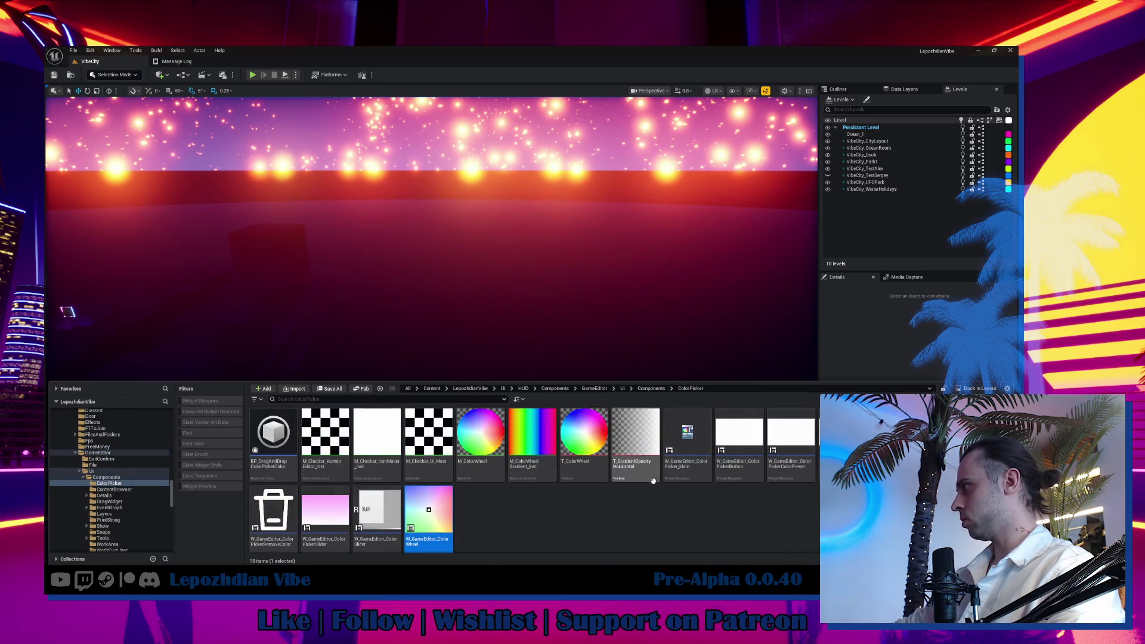
pyautogui.doubleClick(686, 433)
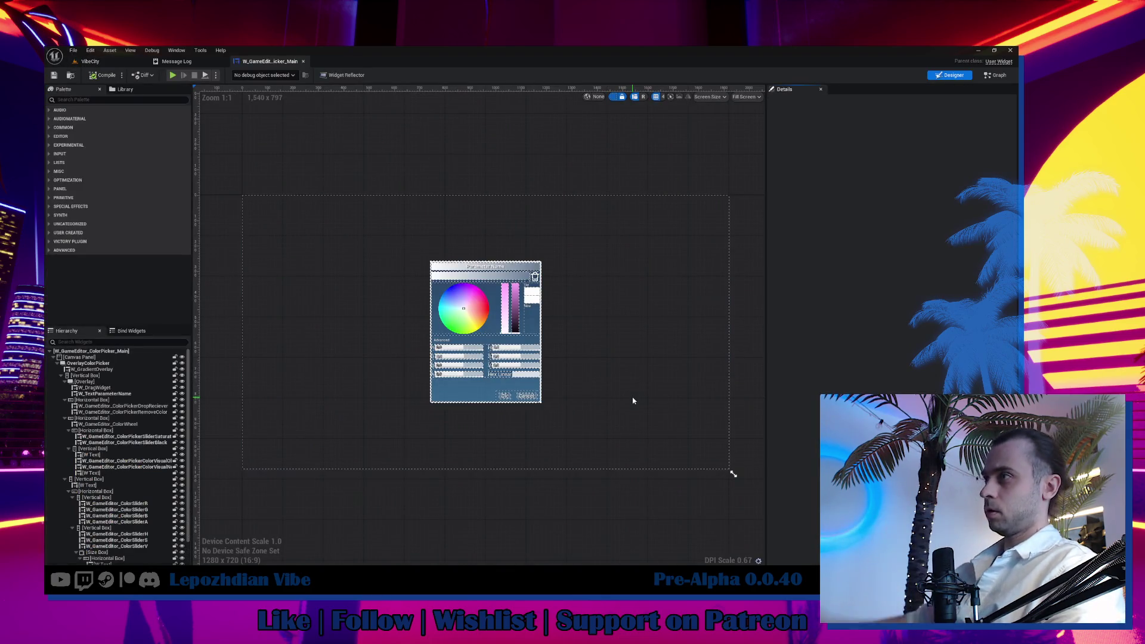
# Set the OverlayColorPicker panel's Position X to 500 and return to the level.
pyautogui.click(104, 366)
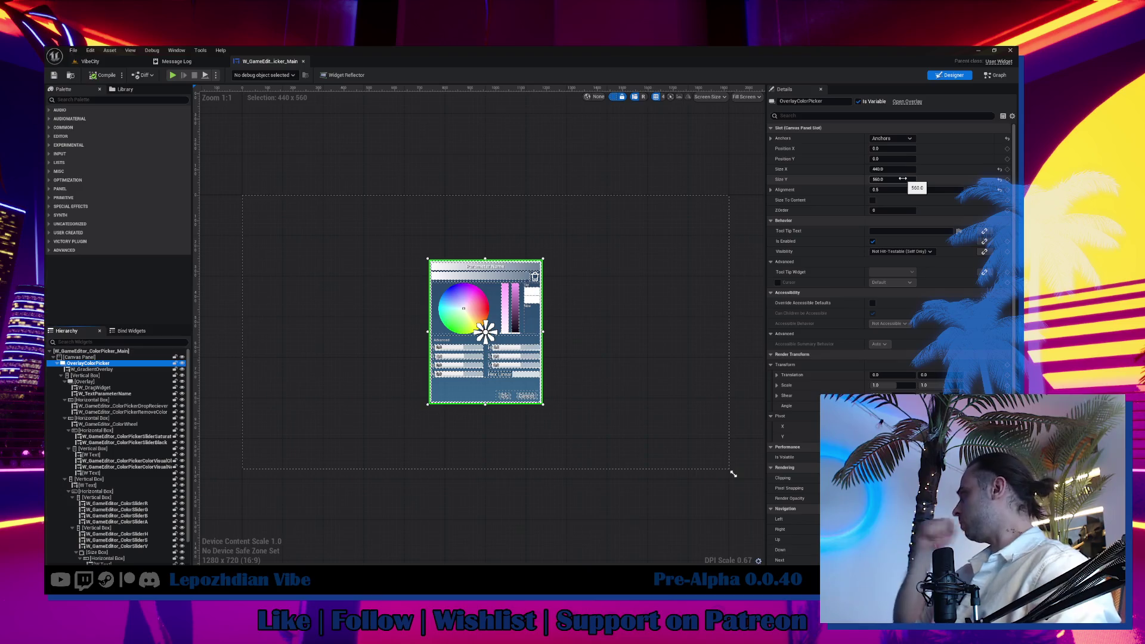
pyautogui.moveTo(888, 147); pyautogui.dragTo(931, 148)
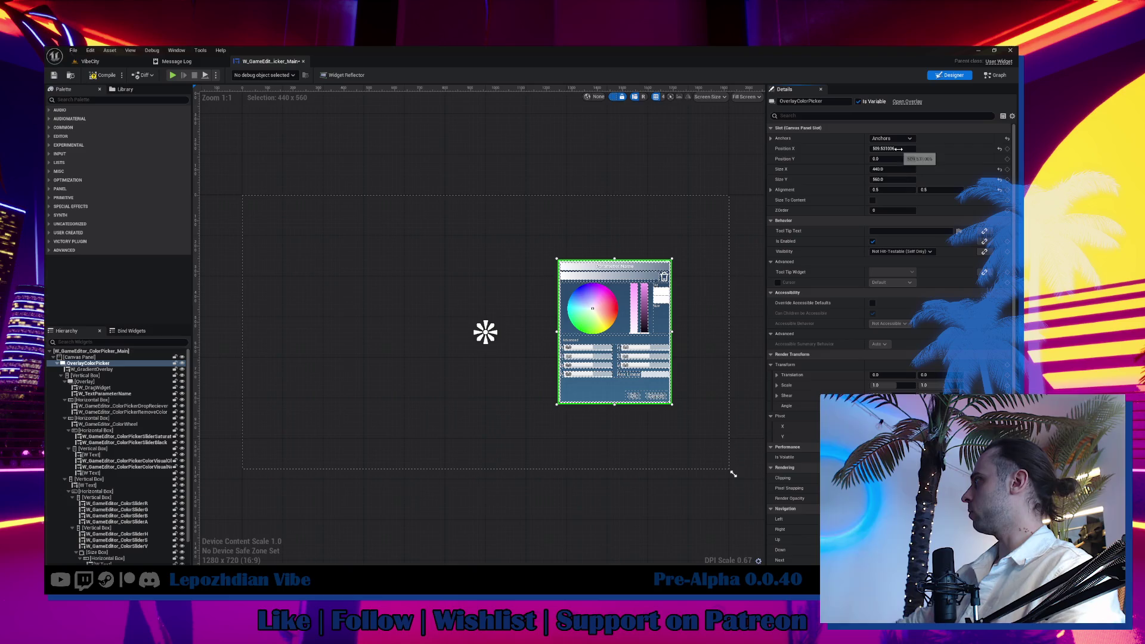
pyautogui.click(877, 148)
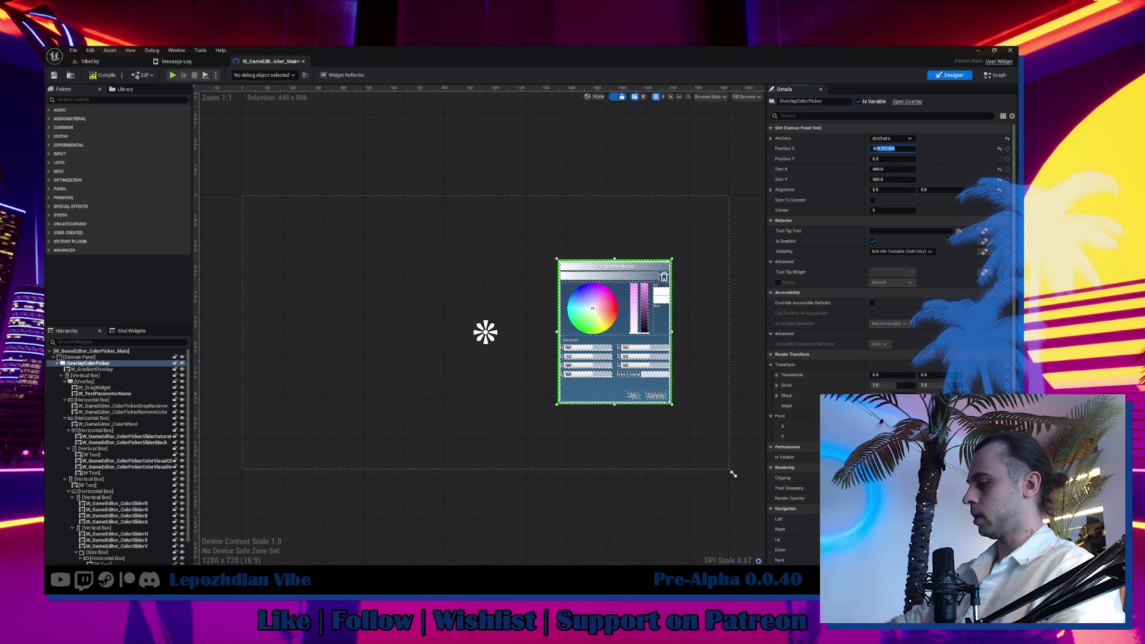
pyautogui.write('500')
pyautogui.press('Return')
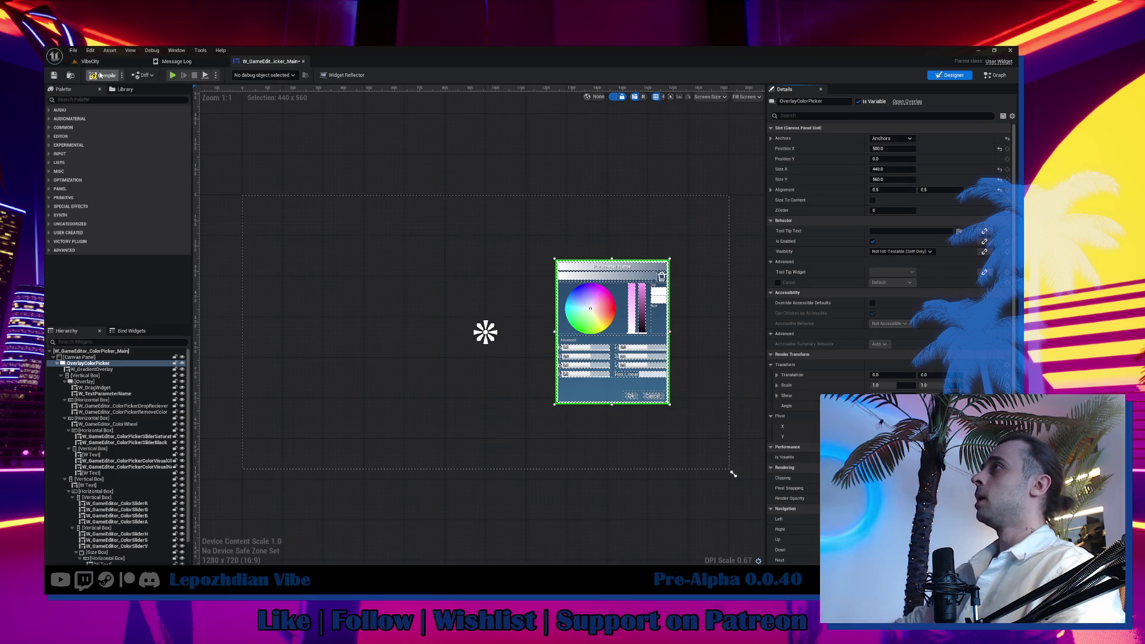
pyautogui.click(89, 61)
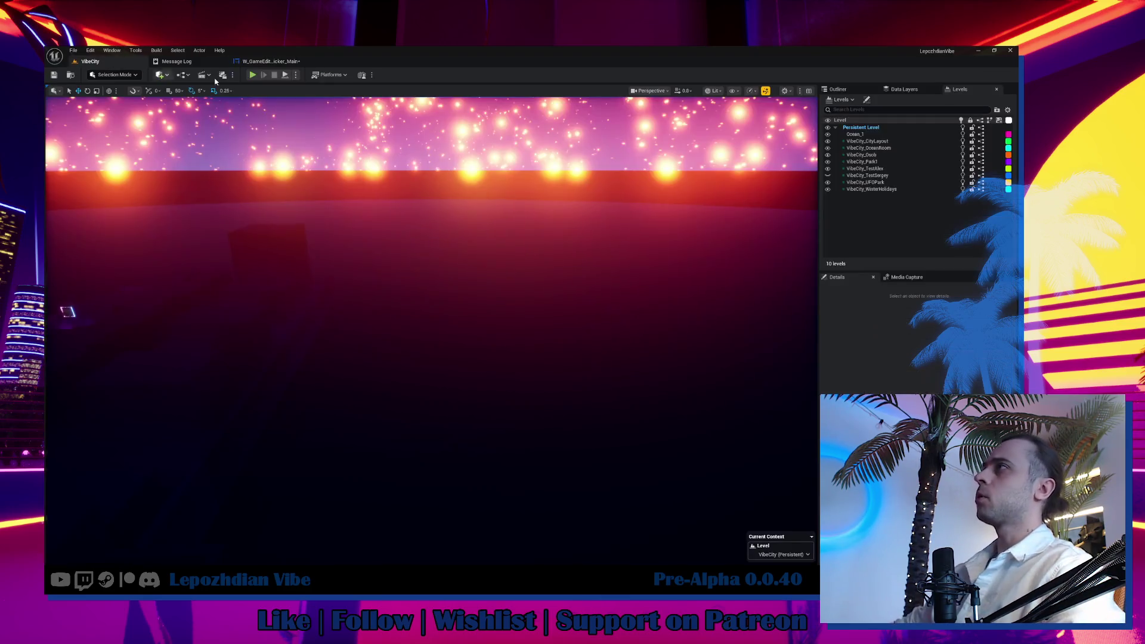
# Play again and check the OverLayColor and SkinColor pickers now open further right.
pyautogui.click(253, 75)
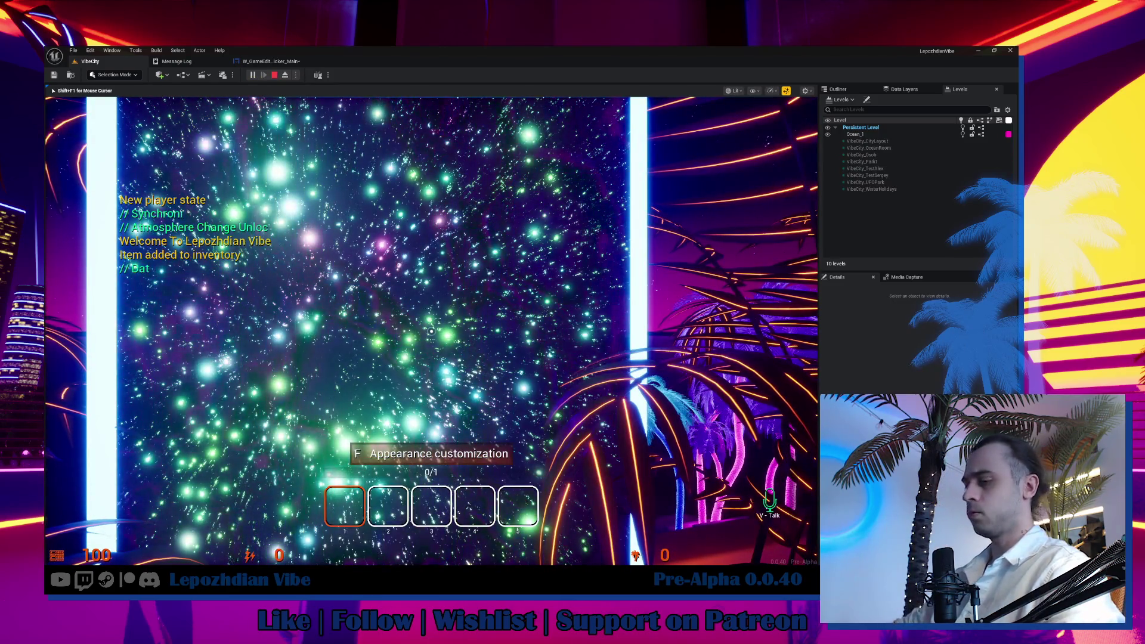
pyautogui.press('f')
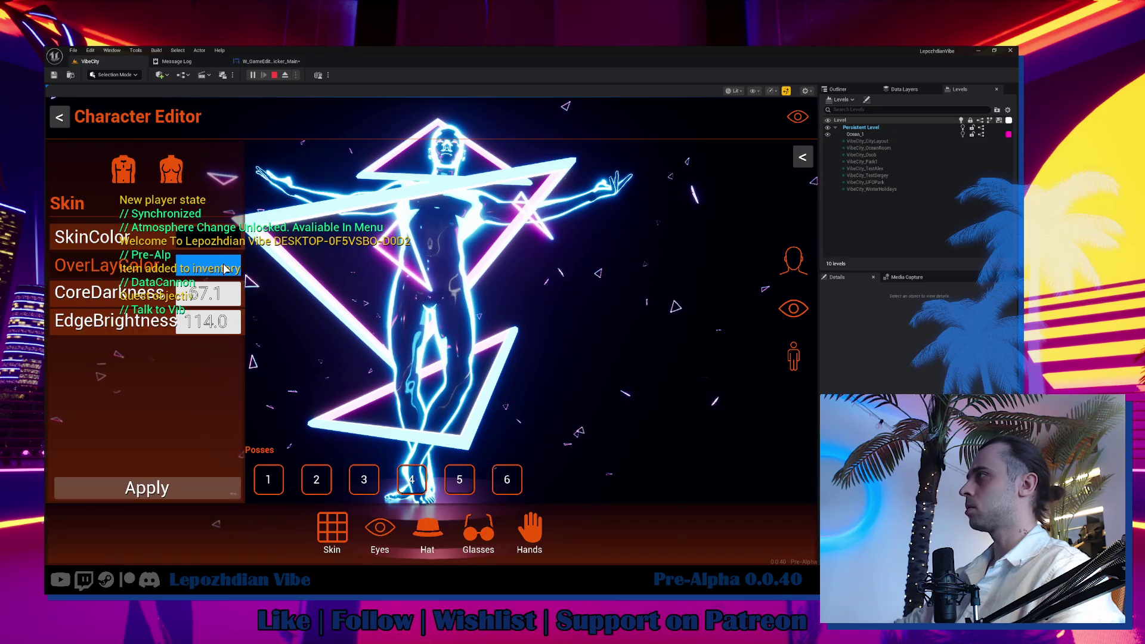
pyautogui.click(226, 267)
pyautogui.moveTo(708, 224); pyautogui.dragTo(680, 209)
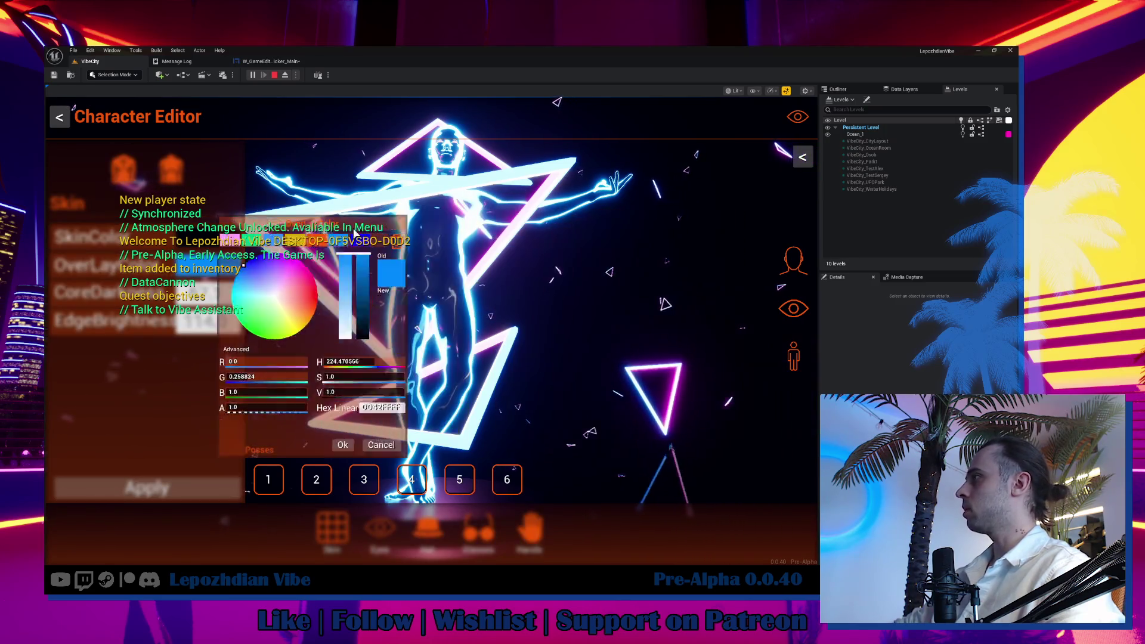
pyautogui.click(226, 238)
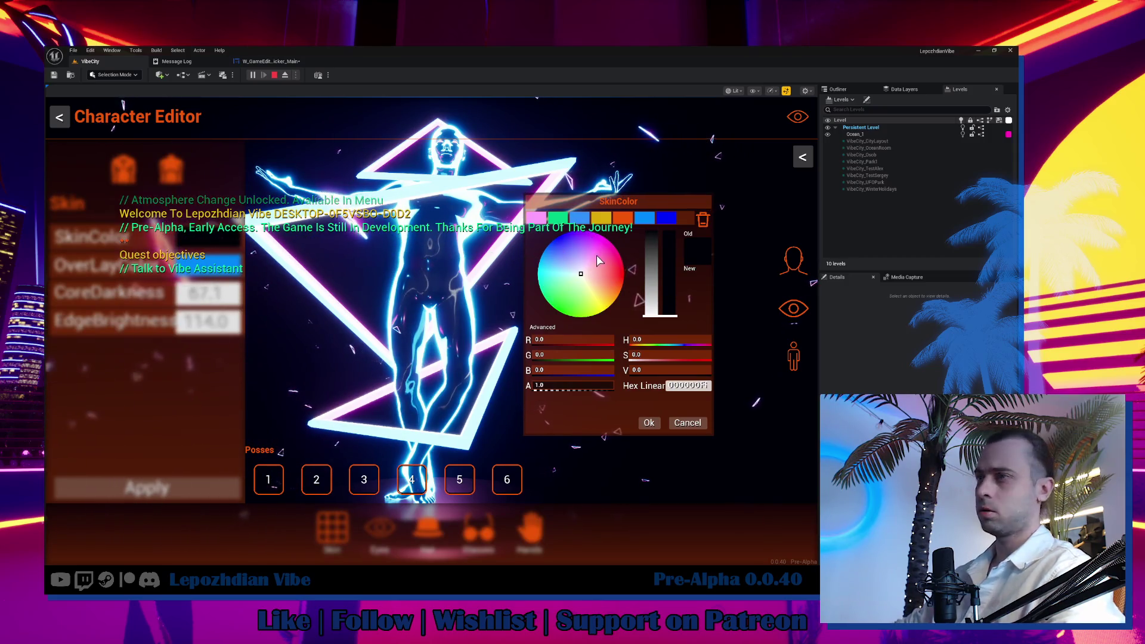
pyautogui.click(632, 293)
pyautogui.hotkey('alt', 'Tab')
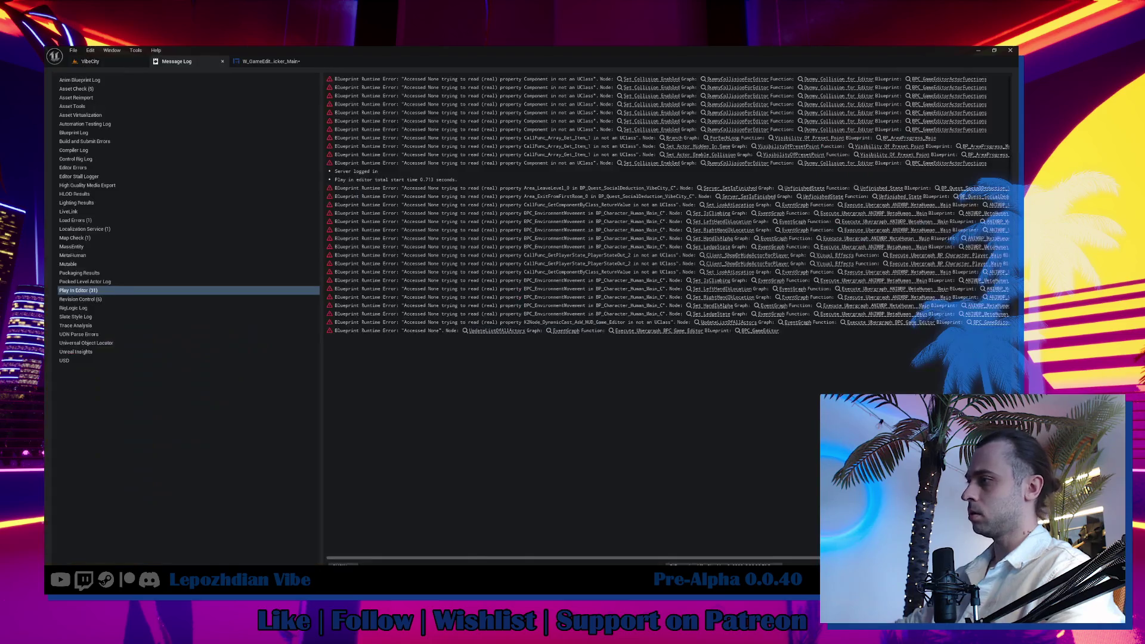
# Tick 'Move Color Wheel palette to the right side of the screen as default' and add a GamePlay to-do.
pyautogui.hotkey('alt', 'Tab')
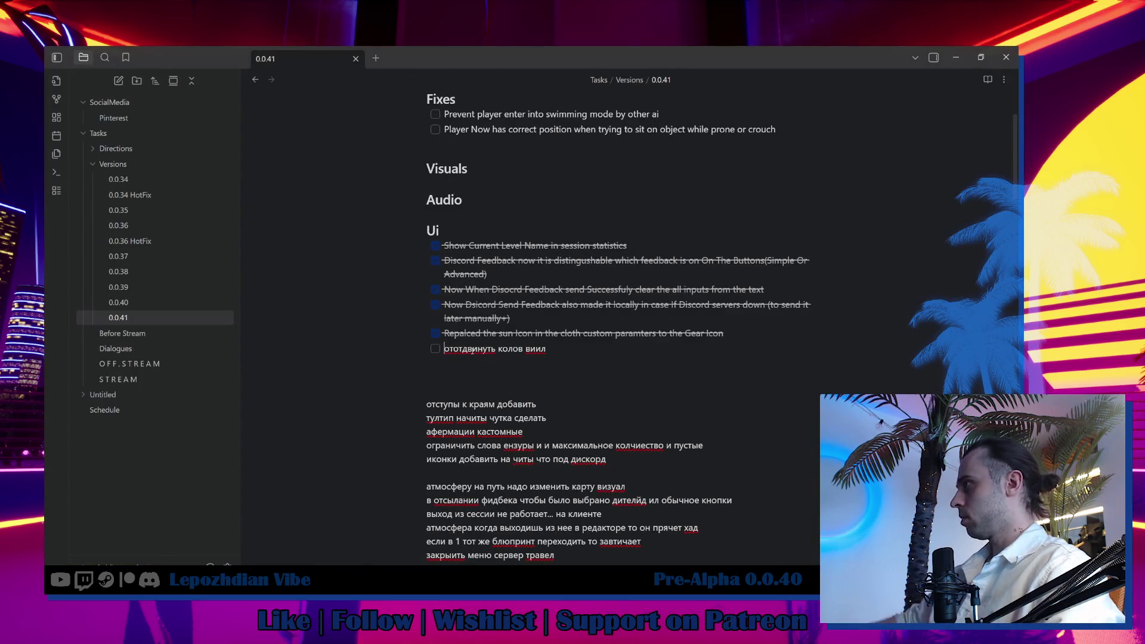
pyautogui.write('Move Color Wheel palette to the right side of the')
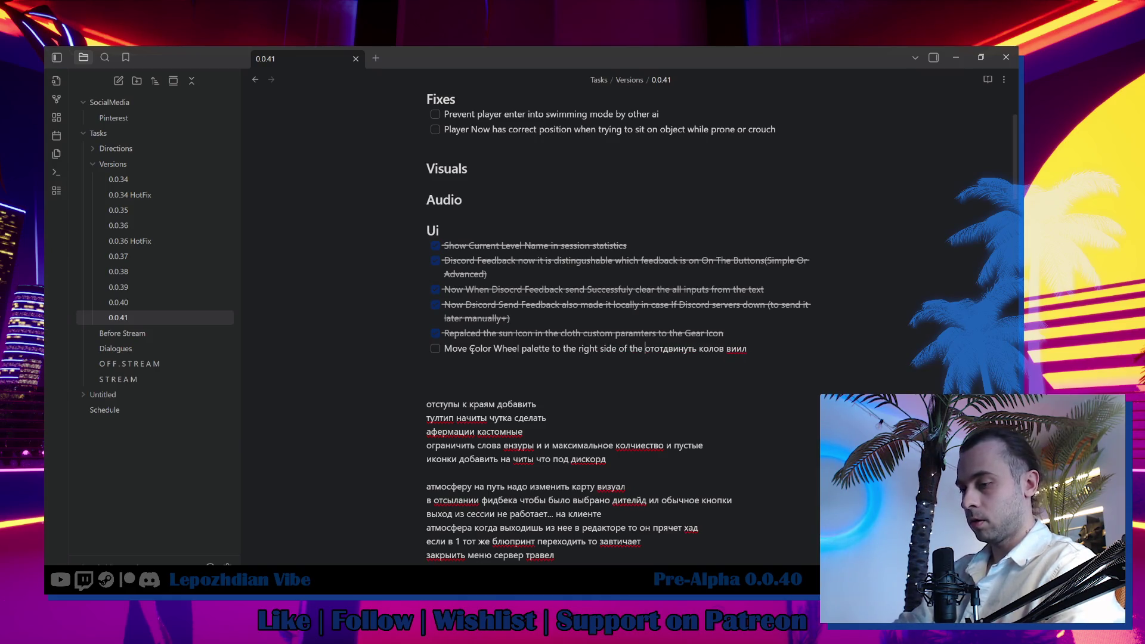
pyautogui.write('screen as def')
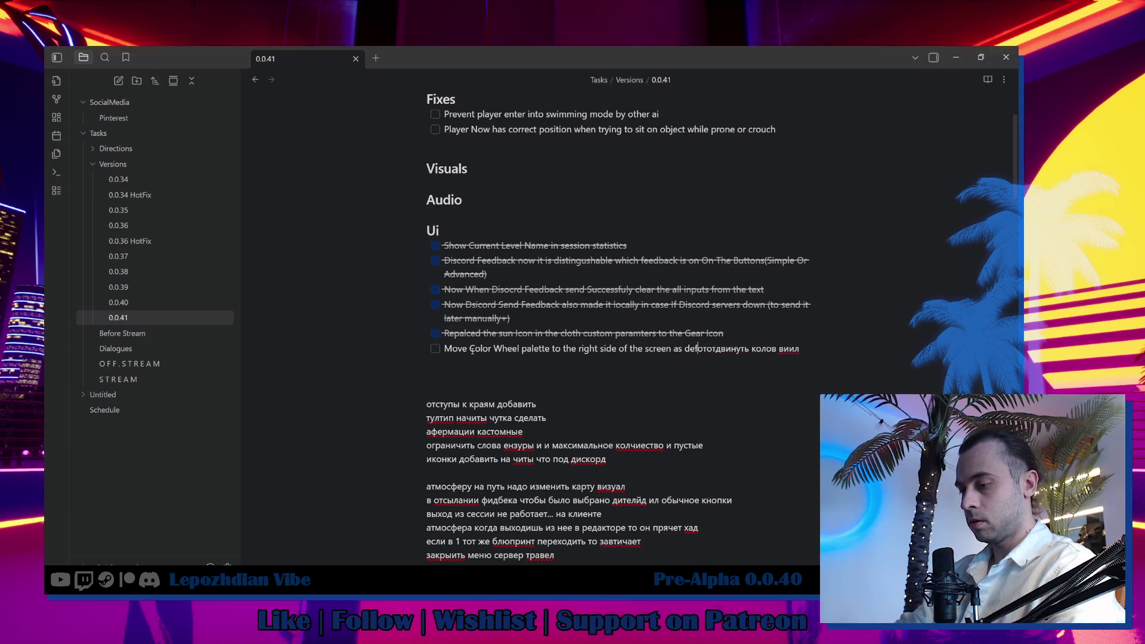
pyautogui.write('ault')
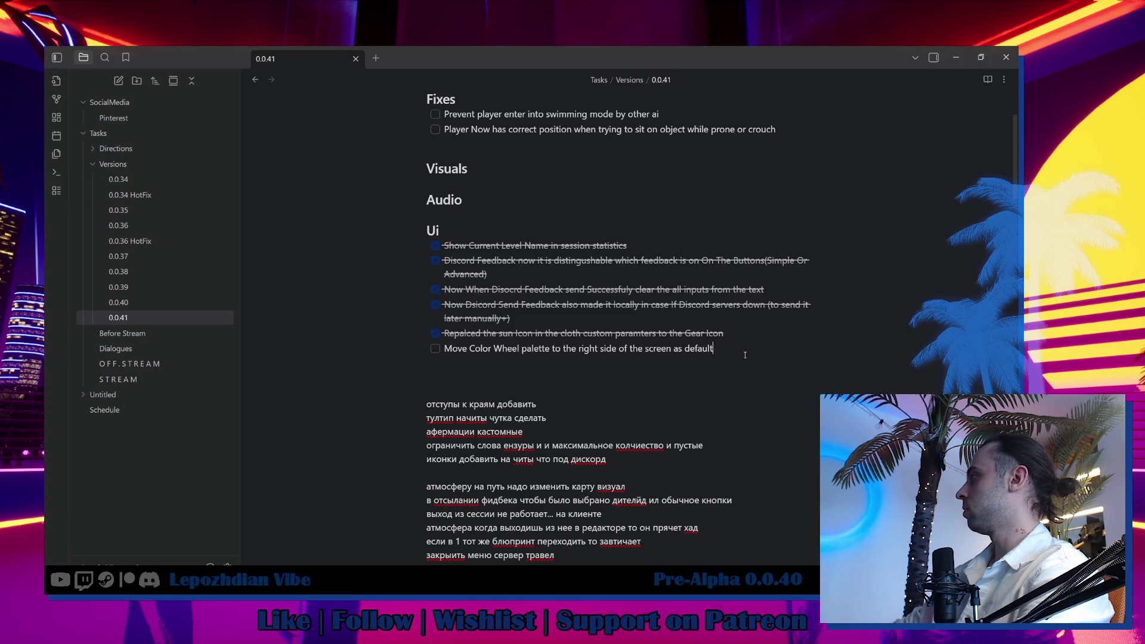
pyautogui.click(435, 349)
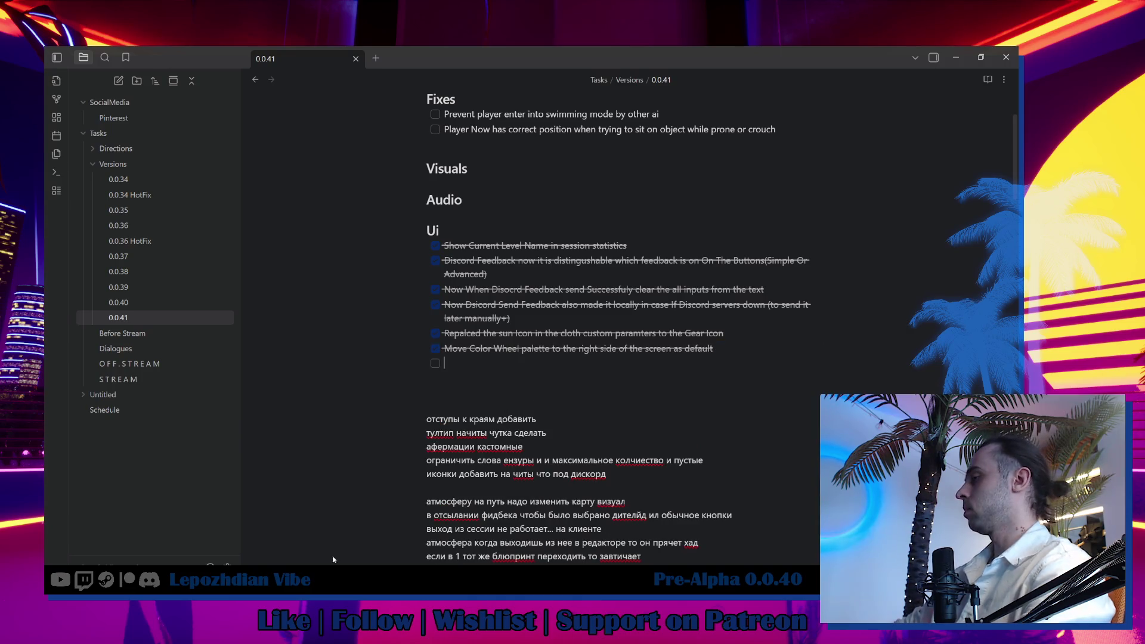
pyautogui.scroll(-5, 523, 446)
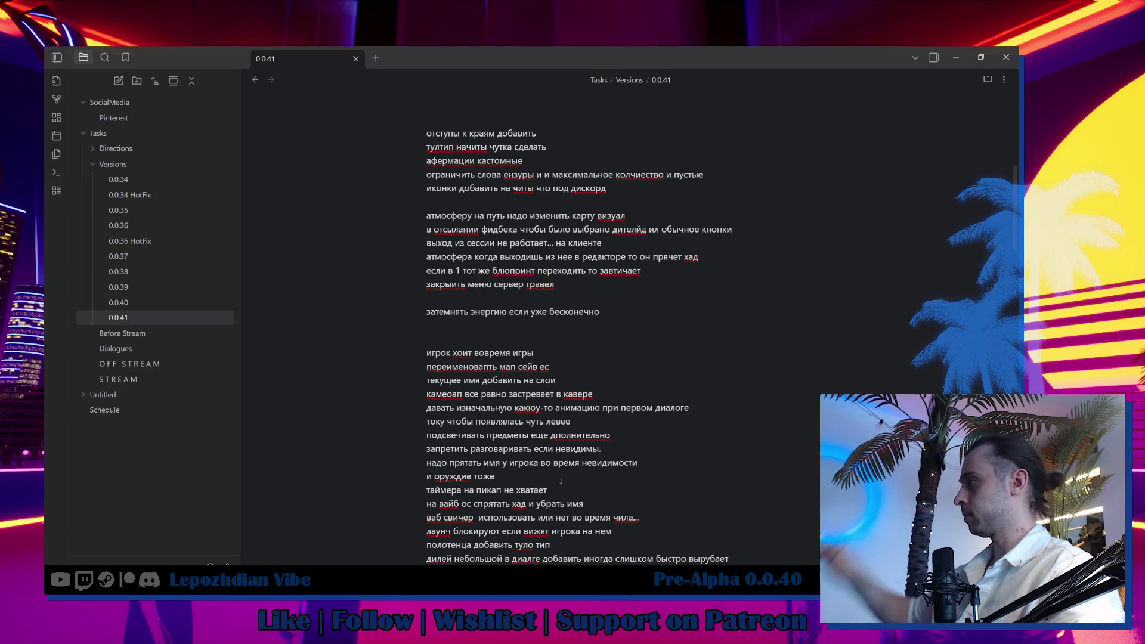
pyautogui.scroll(-2, 606, 490)
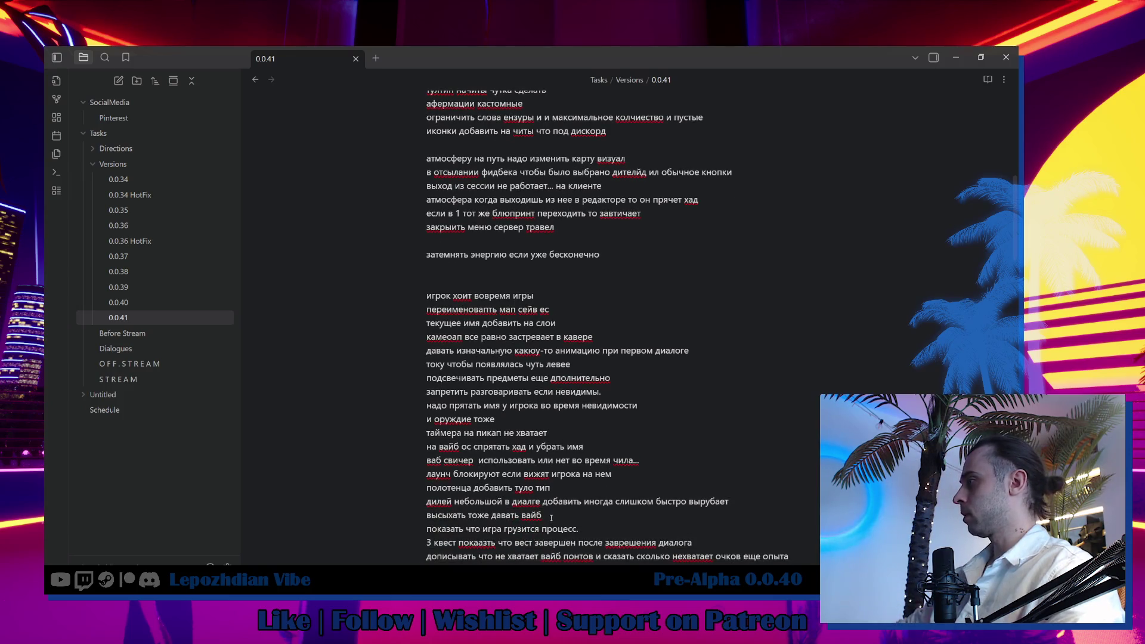
pyautogui.scroll(5, 501, 341)
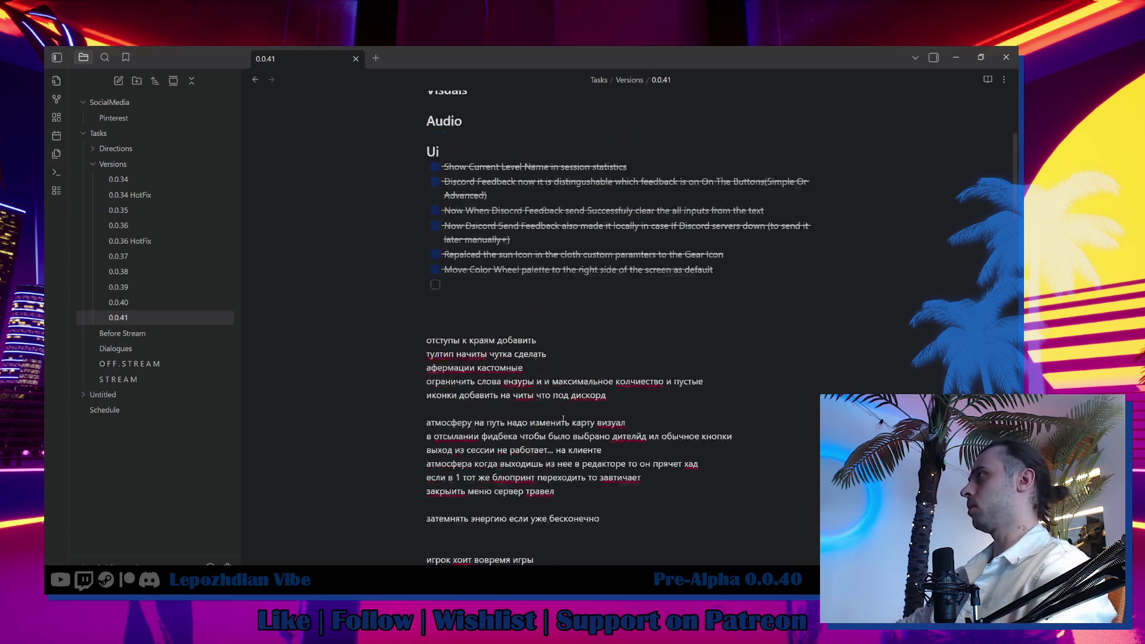
pyautogui.scroll(5, 589, 168)
pyautogui.press('Return')
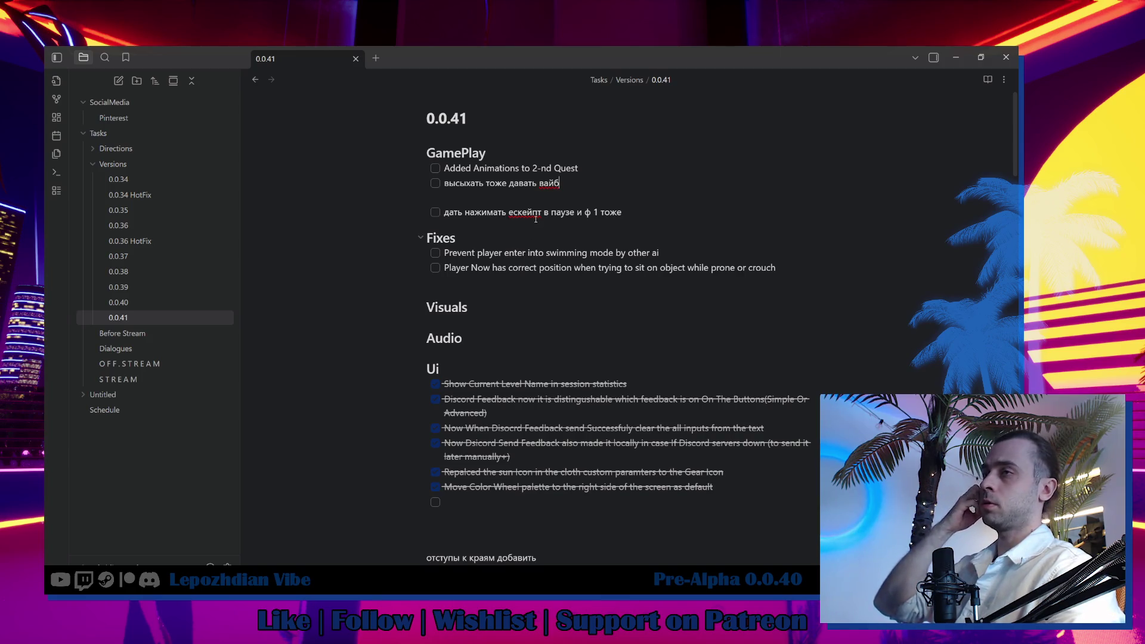
pyautogui.hotkey('alt', 'Tab')
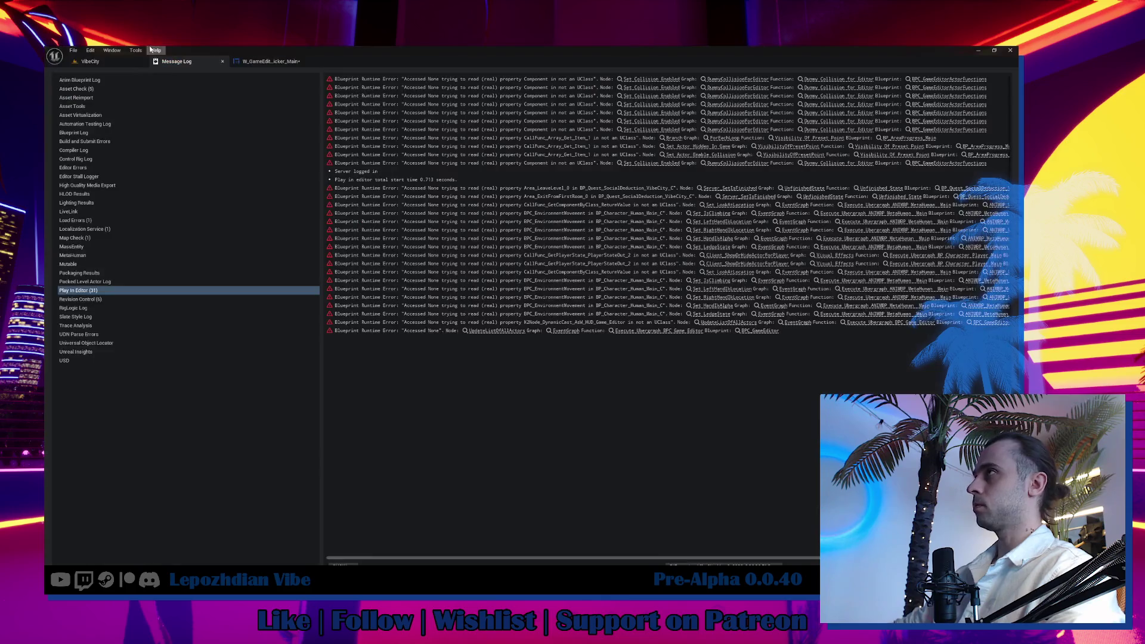
# Save all unsaved changes, then run and immediately stop a play-in-editor test.
pyautogui.click(73, 51)
pyautogui.click(118, 158)
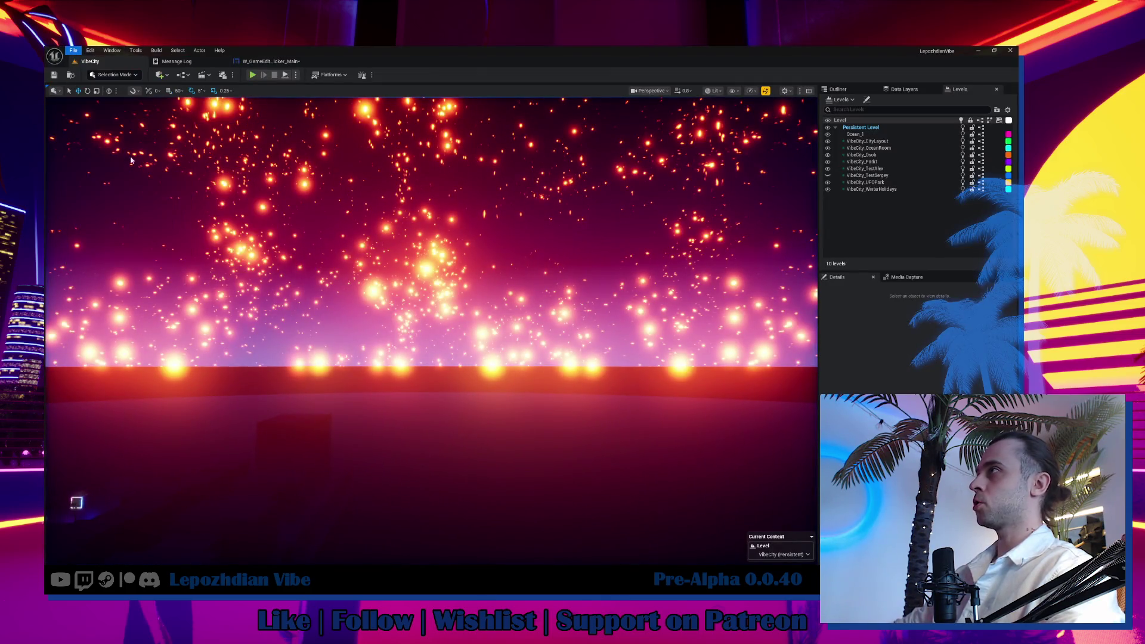
pyautogui.click(254, 75)
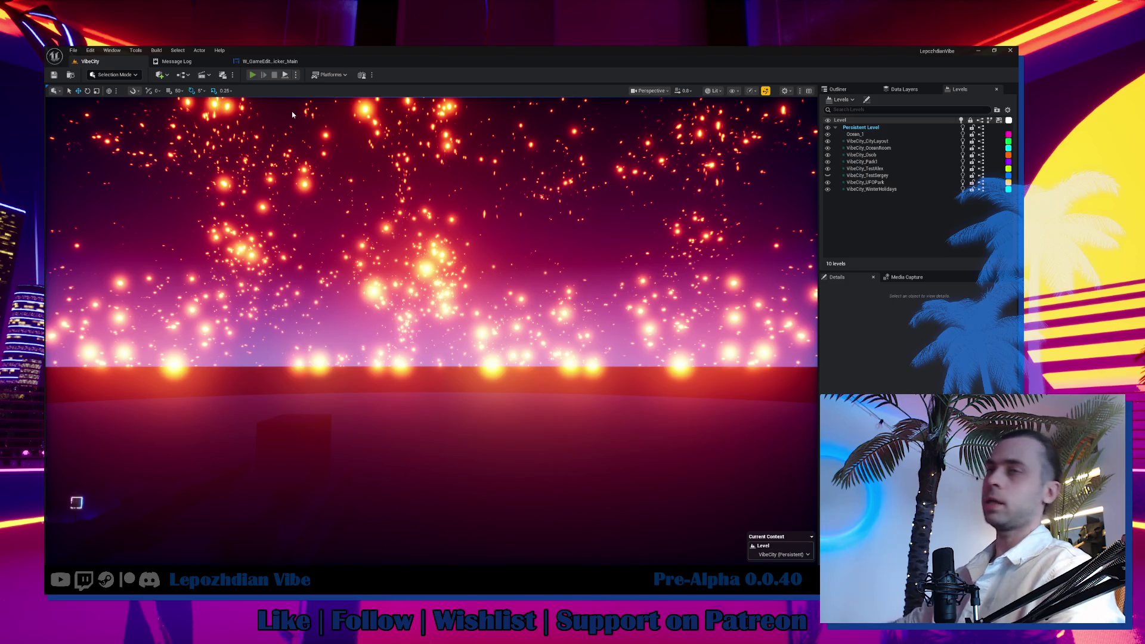
pyautogui.press('Escape')
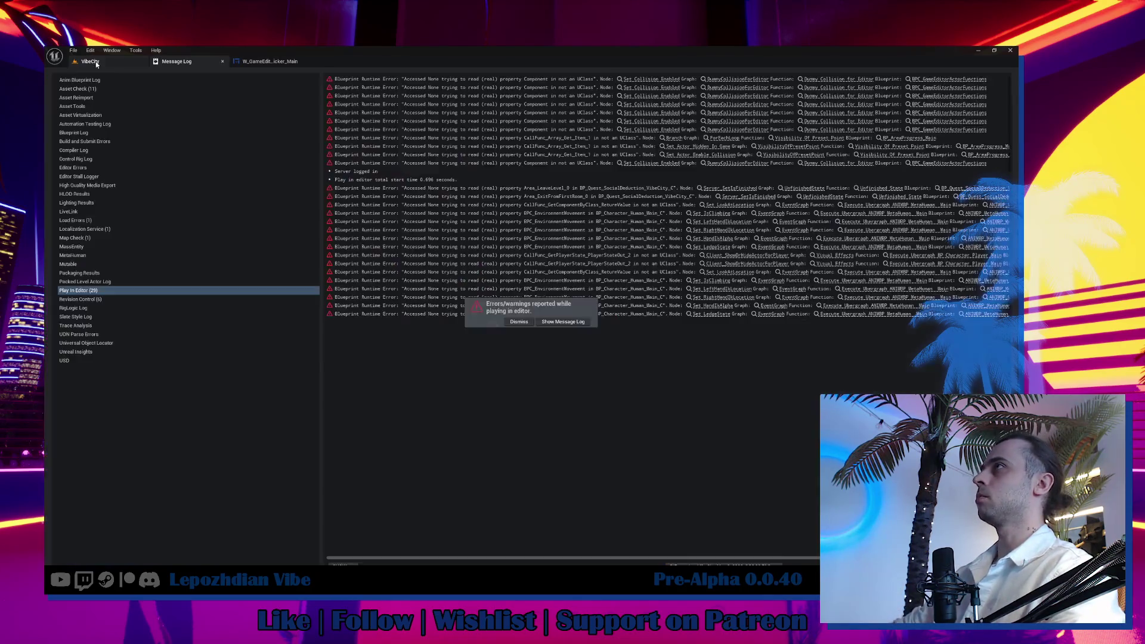
# Filter the Outliner to the BP_AreaProgress quest actors and select BP_AreaProgress_5_1.
pyautogui.click(845, 89)
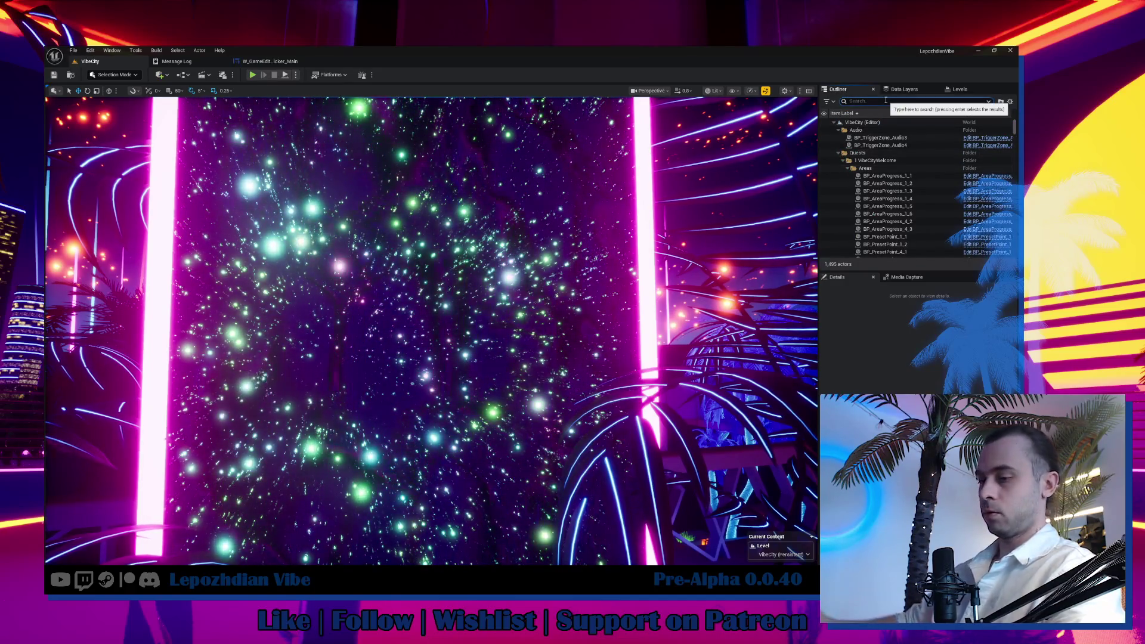
pyautogui.write('are')
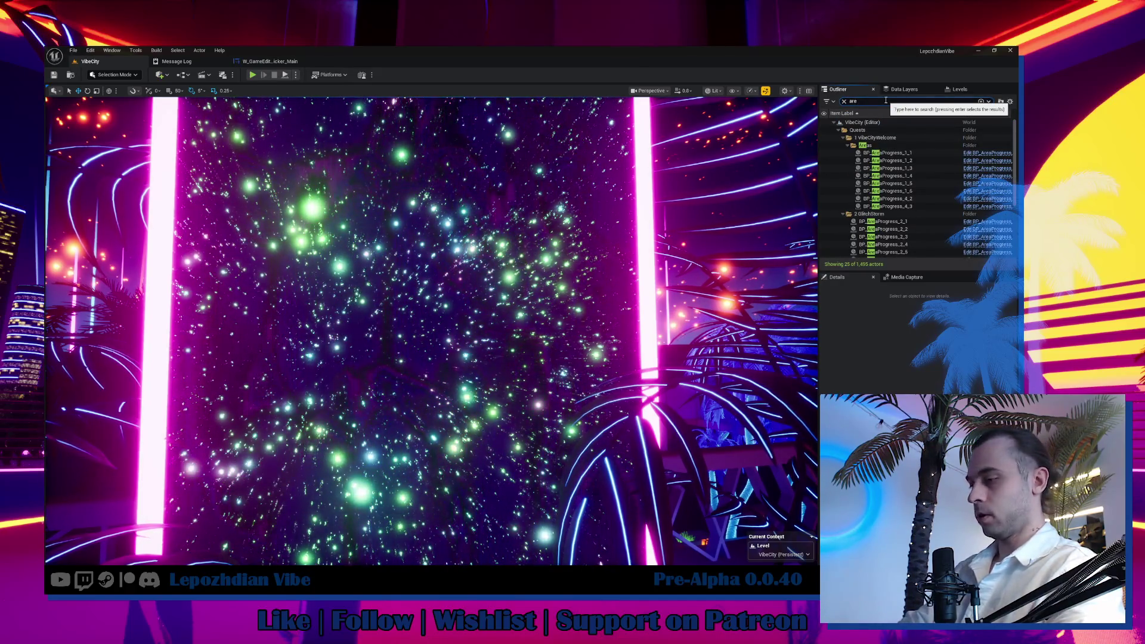
pyautogui.write('a pro')
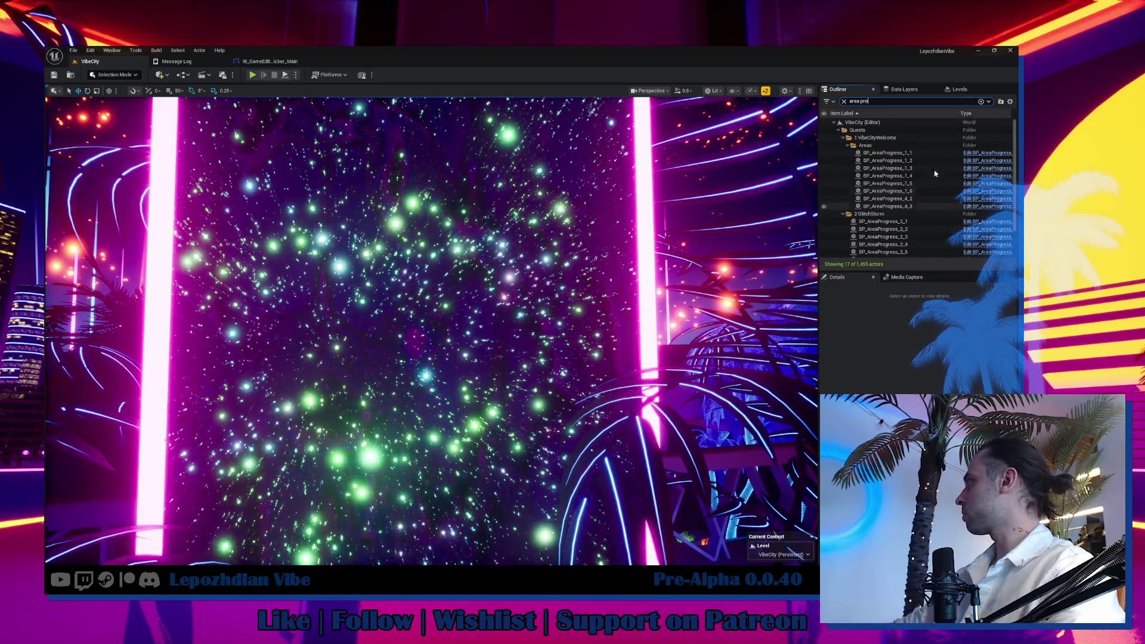
pyautogui.click(886, 153)
pyautogui.keyDown('shift'); pyautogui.click(913, 204); pyautogui.keyUp('shift')
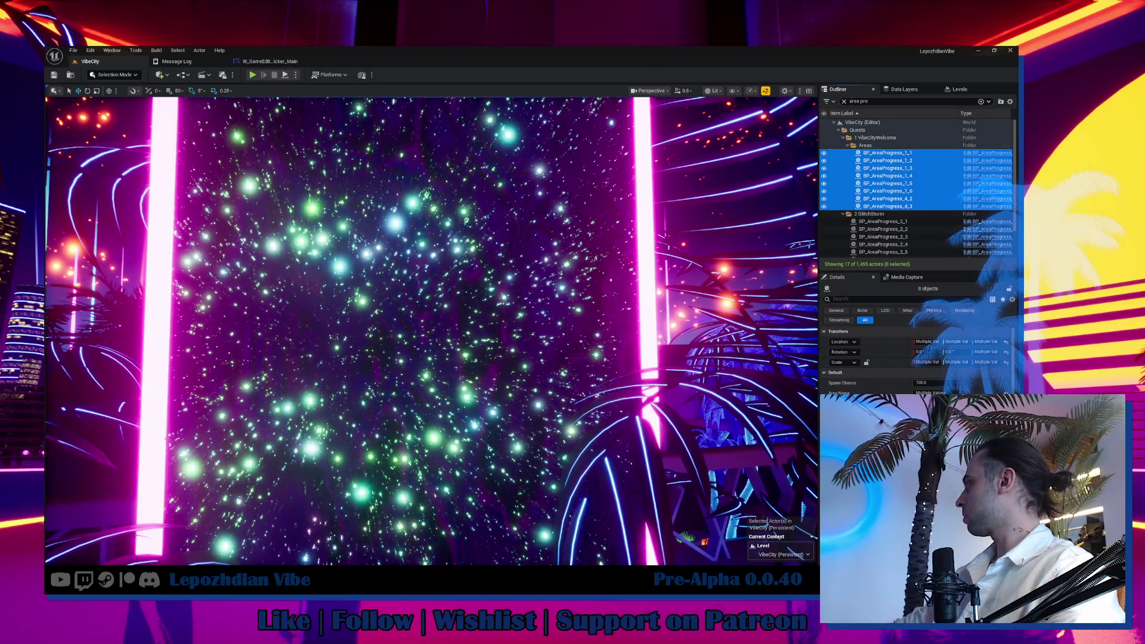
pyautogui.doubleClick(907, 229)
pyautogui.click(908, 225)
pyautogui.scroll(-3, 906, 233)
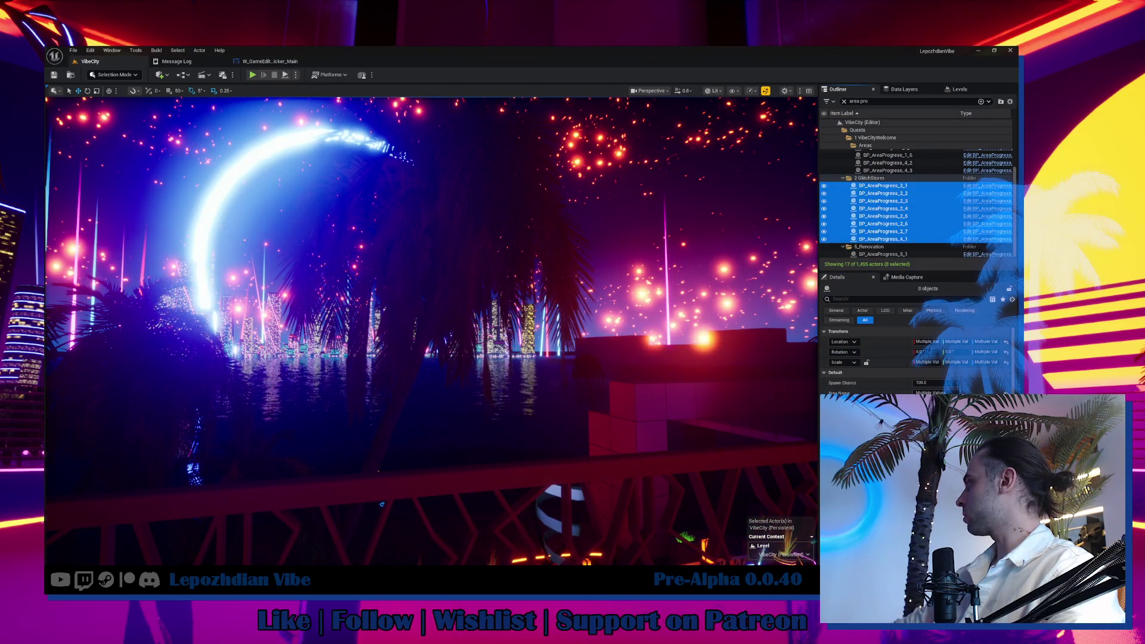
pyautogui.click(895, 254)
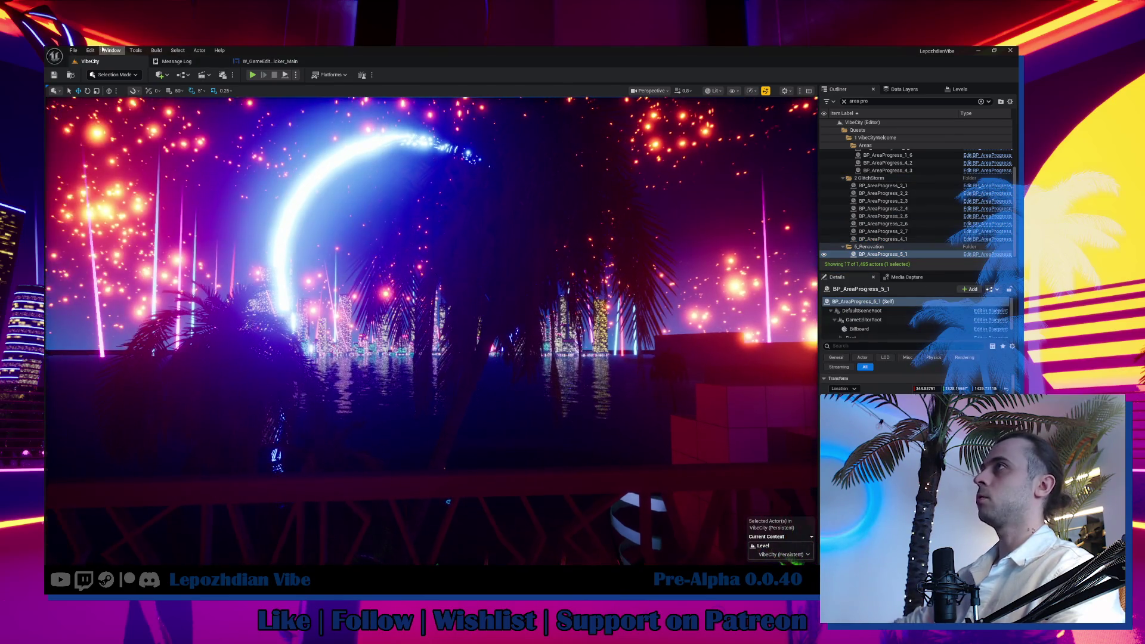
pyautogui.click(73, 50)
pyautogui.click(270, 107)
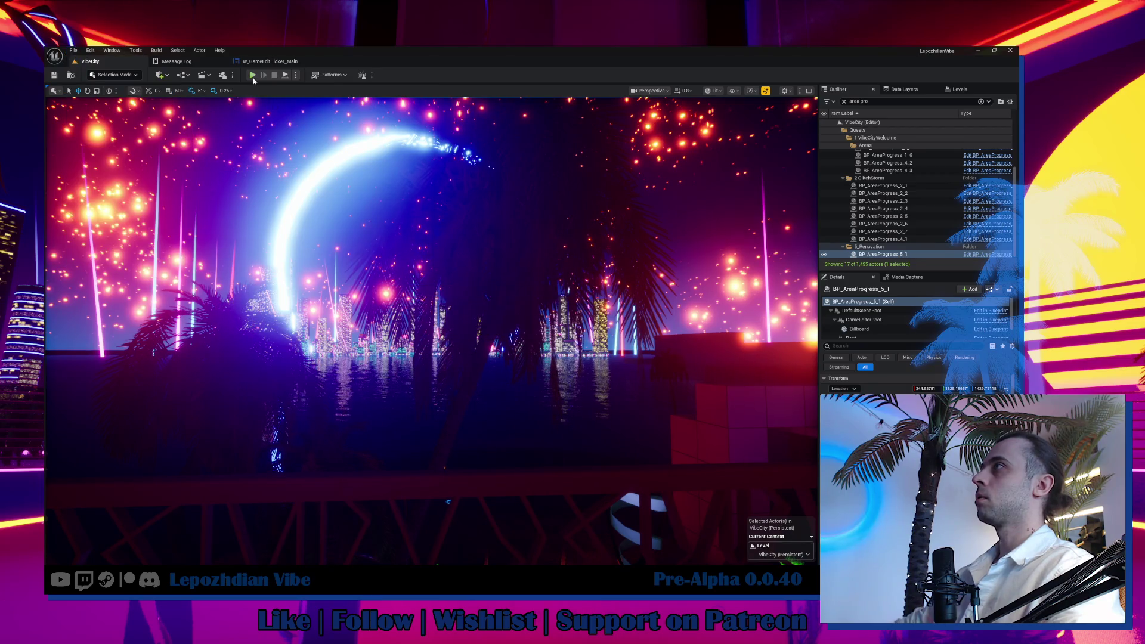
# Start a play test and reach the Vibe Editor through the in-game menu.
pyautogui.hotkey('alt', 'p')
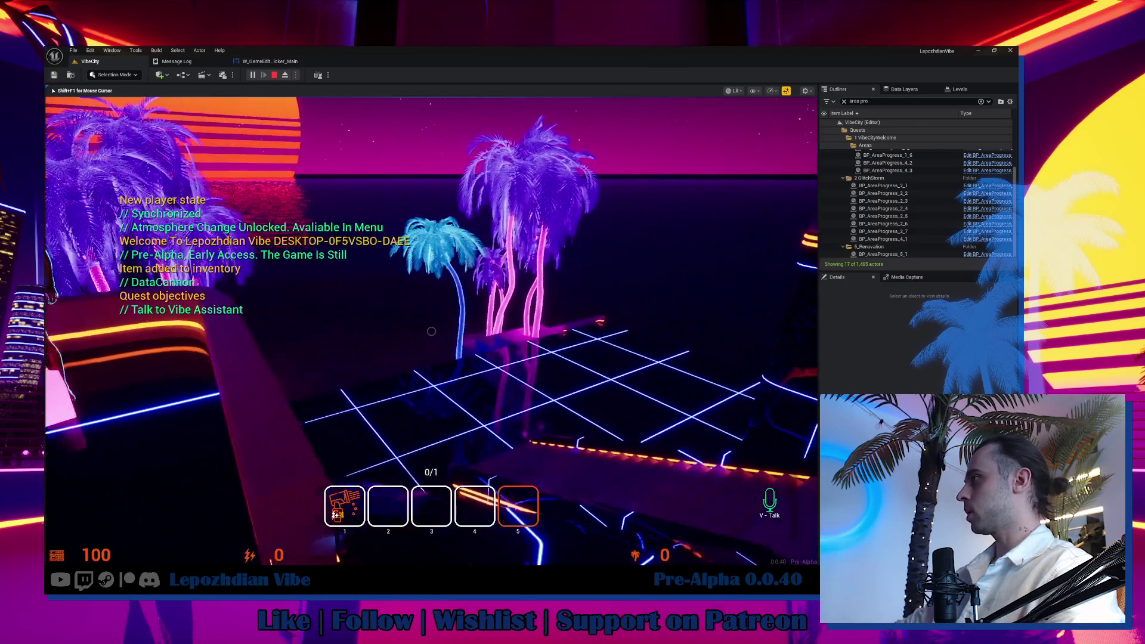
pyautogui.press('Tab')
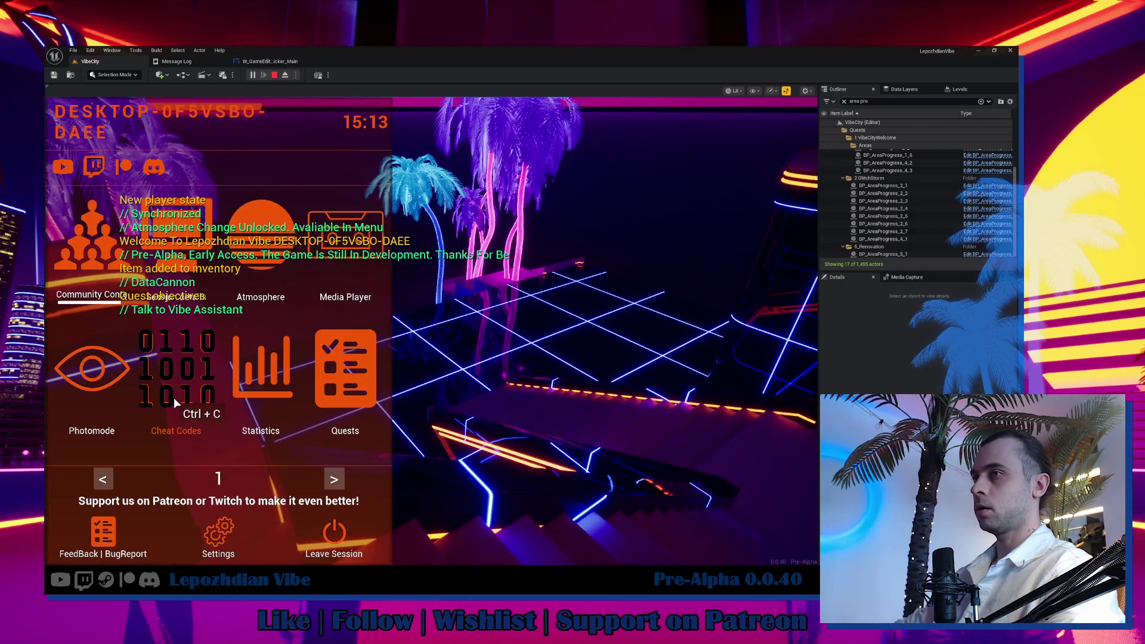
pyautogui.click(174, 398)
pyautogui.press('Escape')
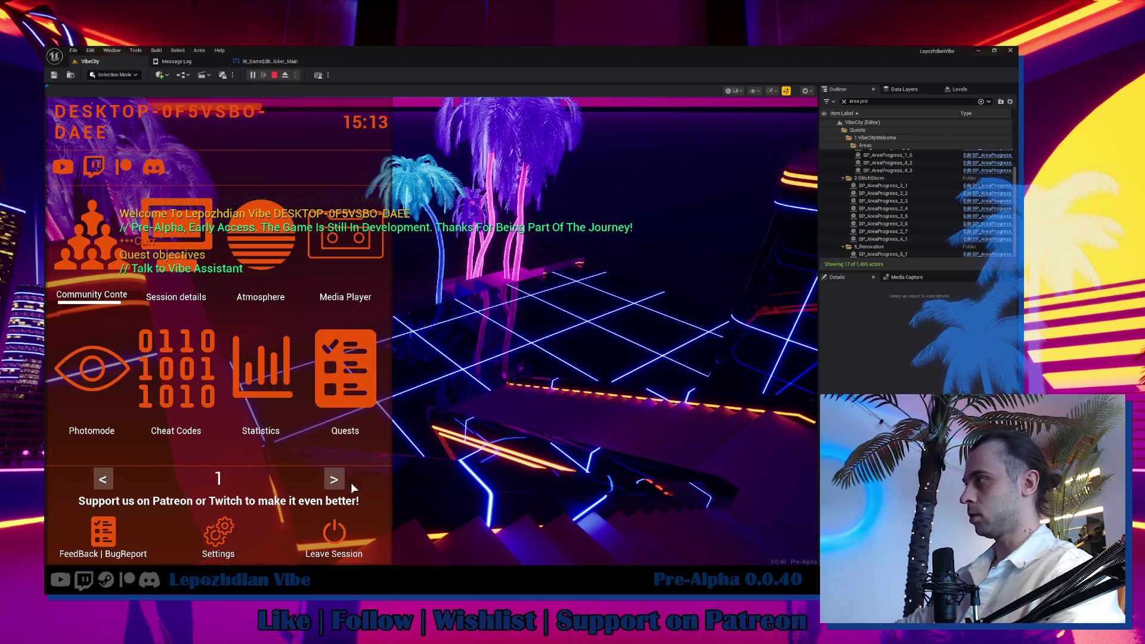
pyautogui.click(335, 481)
pyautogui.click(312, 376)
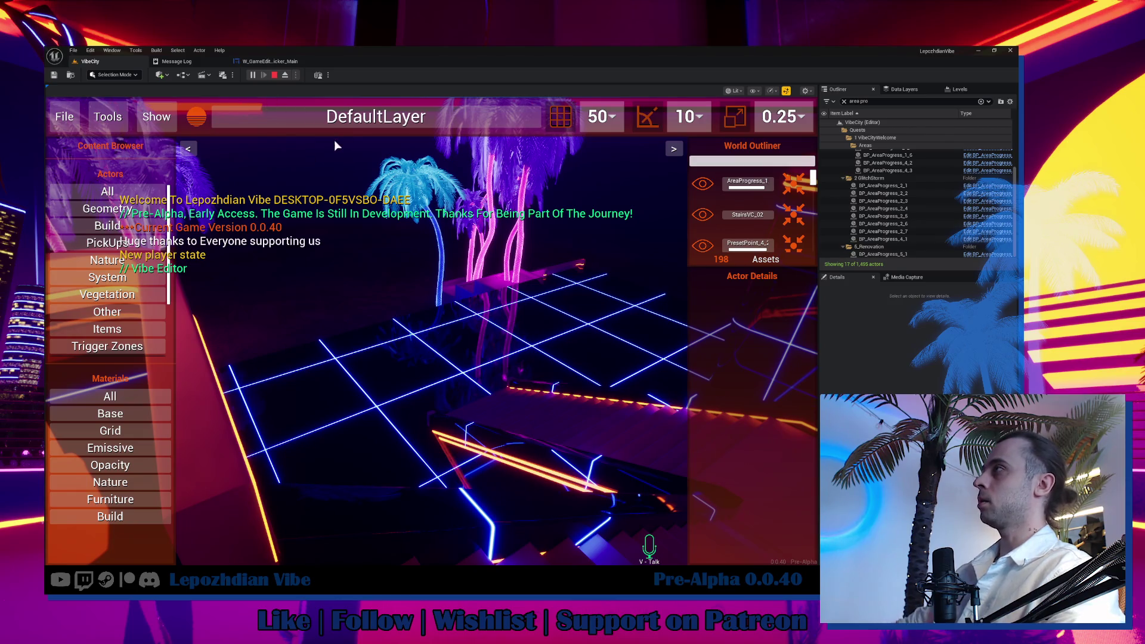
# Delete the DefaultLayer from the Vibe Editor's layer list and return to gameplay.
pyautogui.click(354, 122)
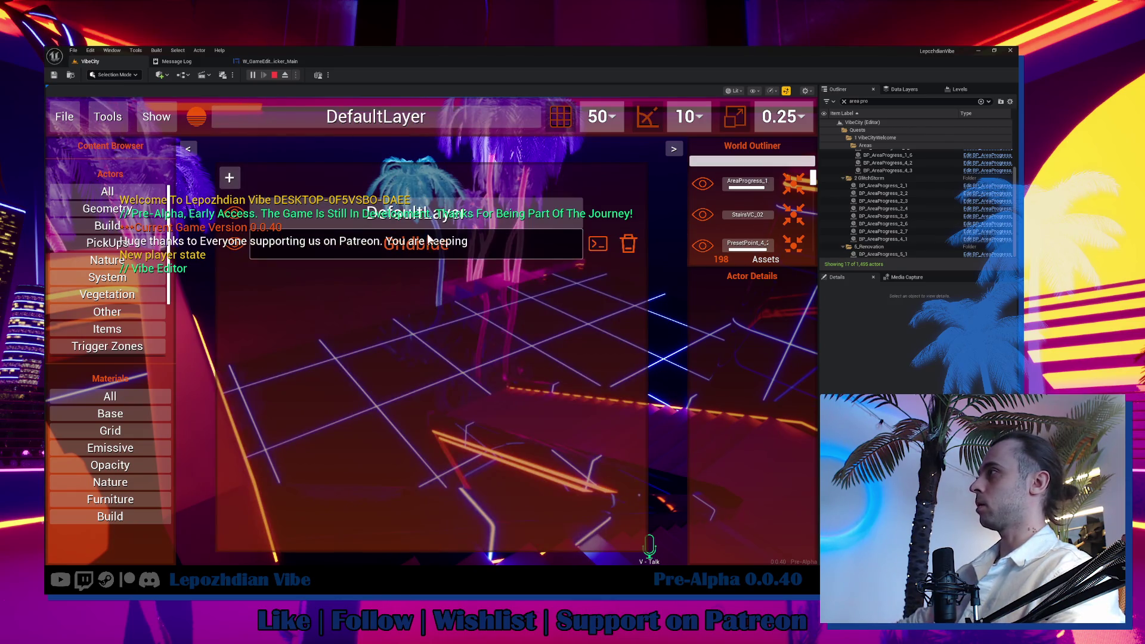
pyautogui.click(623, 245)
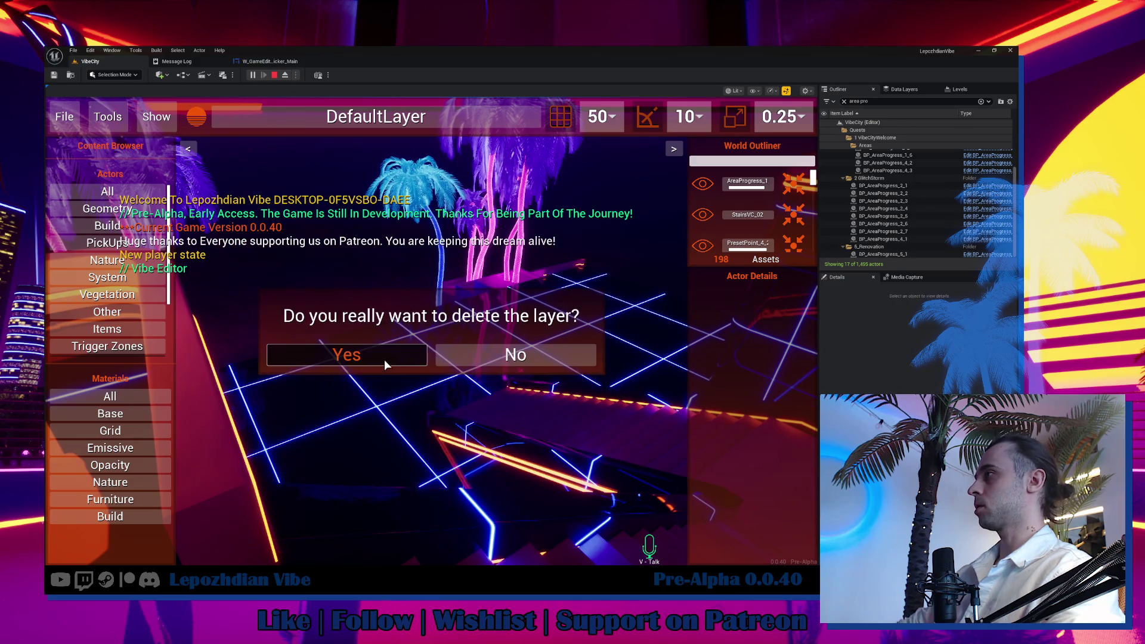
pyautogui.click(384, 358)
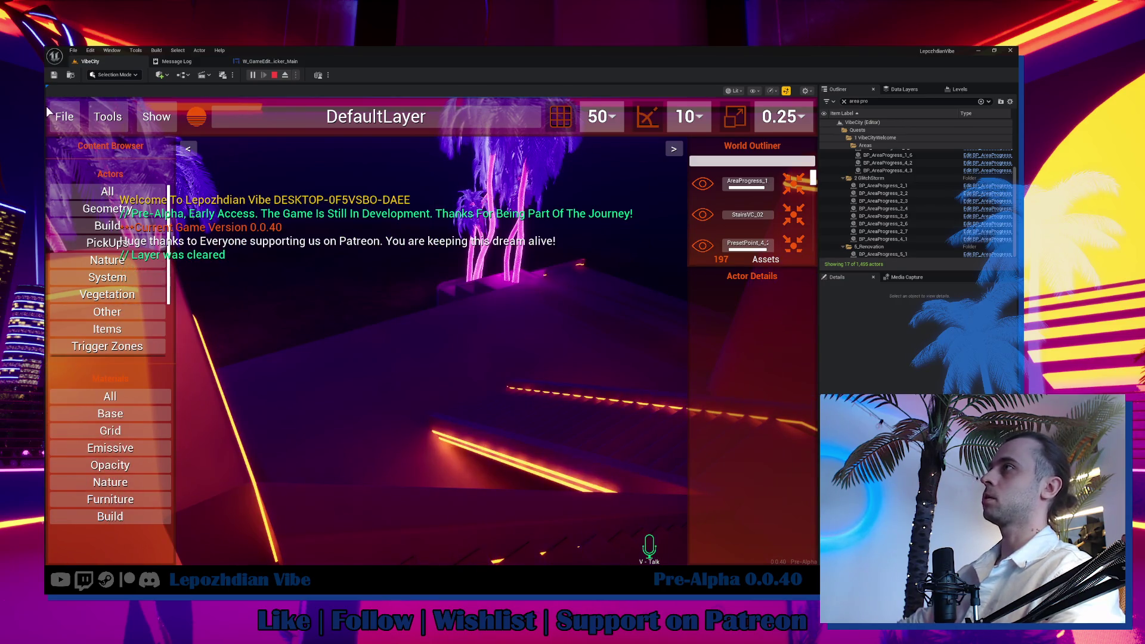
pyautogui.click(56, 115)
pyautogui.click(461, 307)
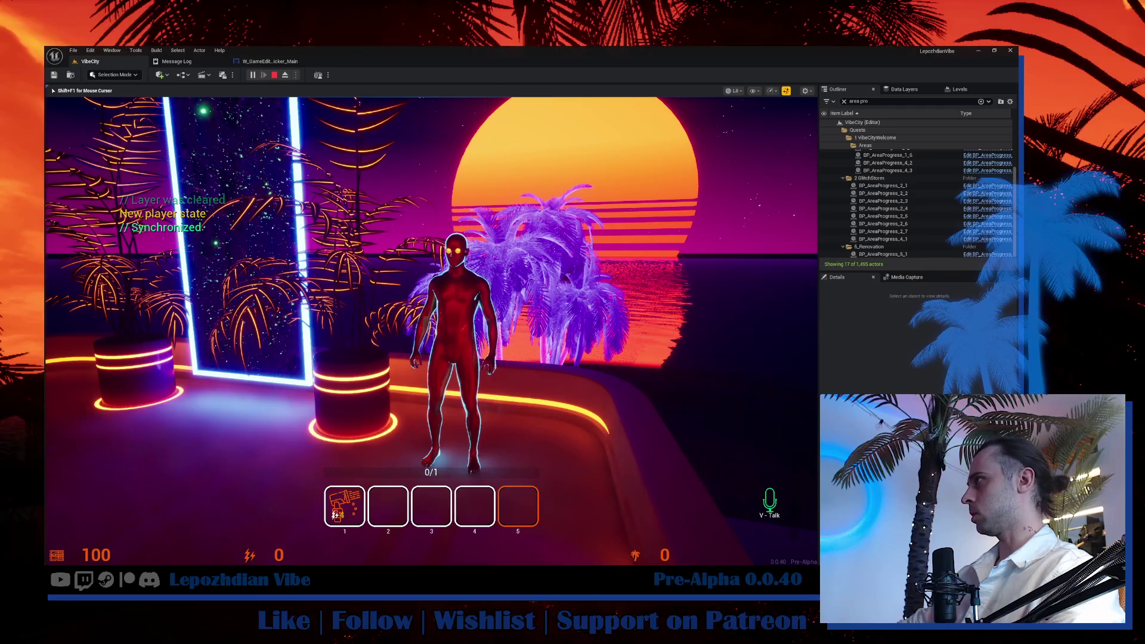
# Walk up to the Vibe Assistant and start talking to it.
pyautogui.press('w')
pyautogui.press('w')
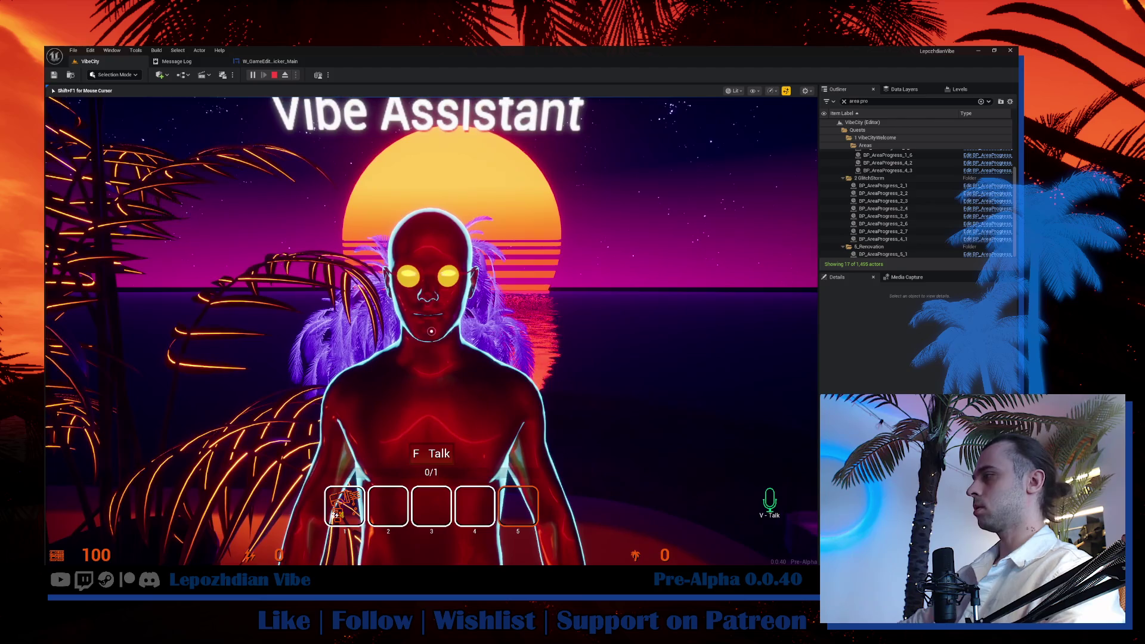
pyautogui.press('f')
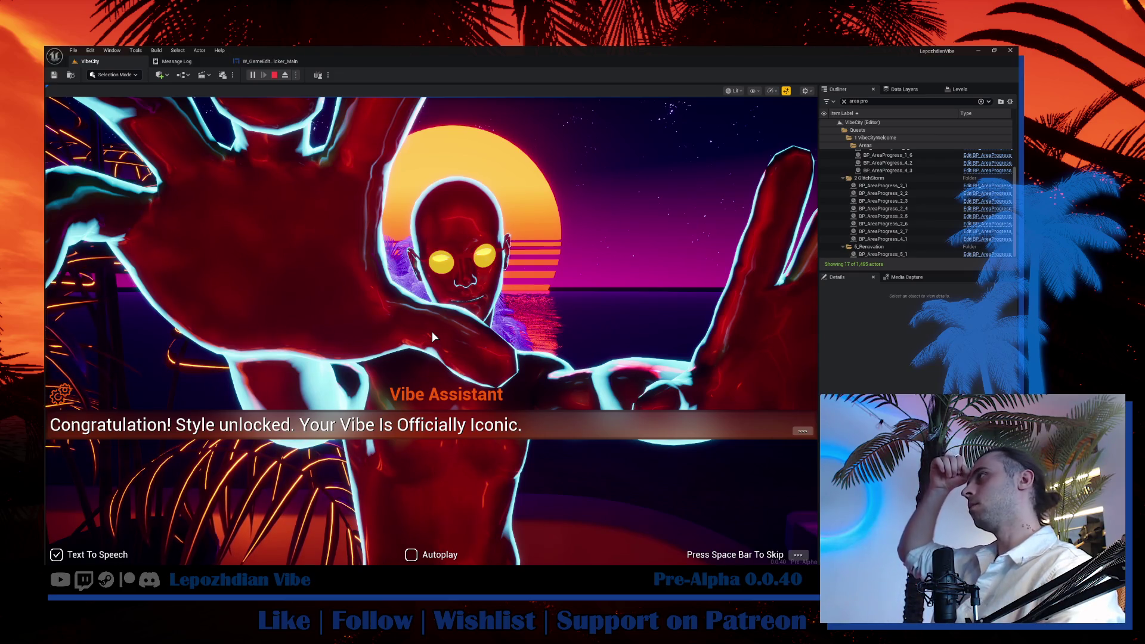
# Advance the Vibe Assistant's dialogue, choose 'Let's go to the Beach', and resume play.
pyautogui.press('space')
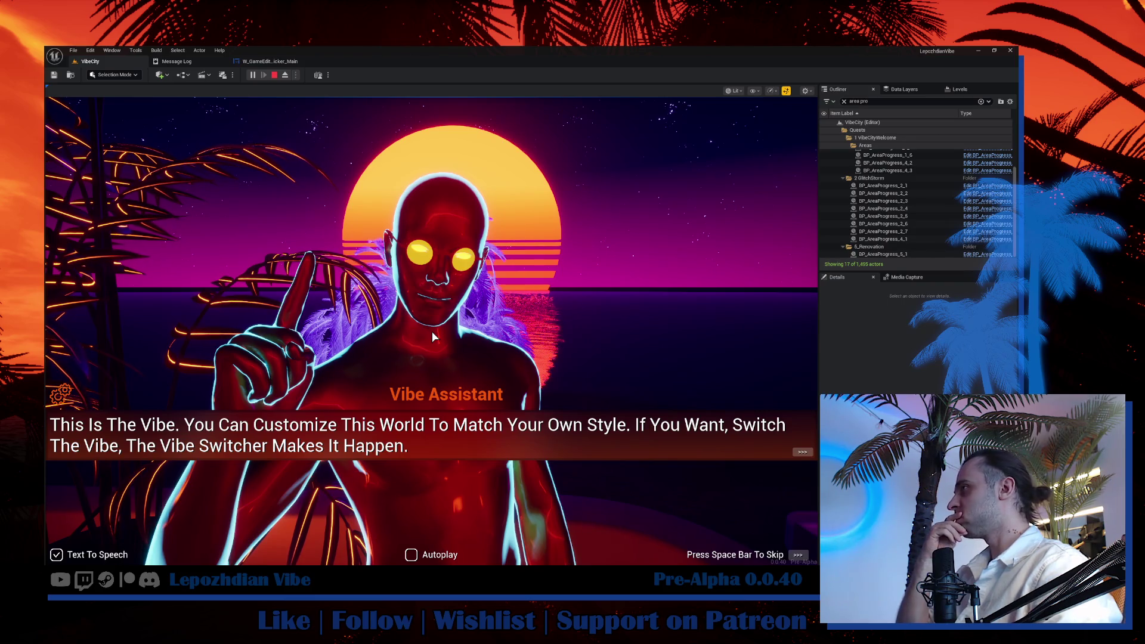
pyautogui.press('space')
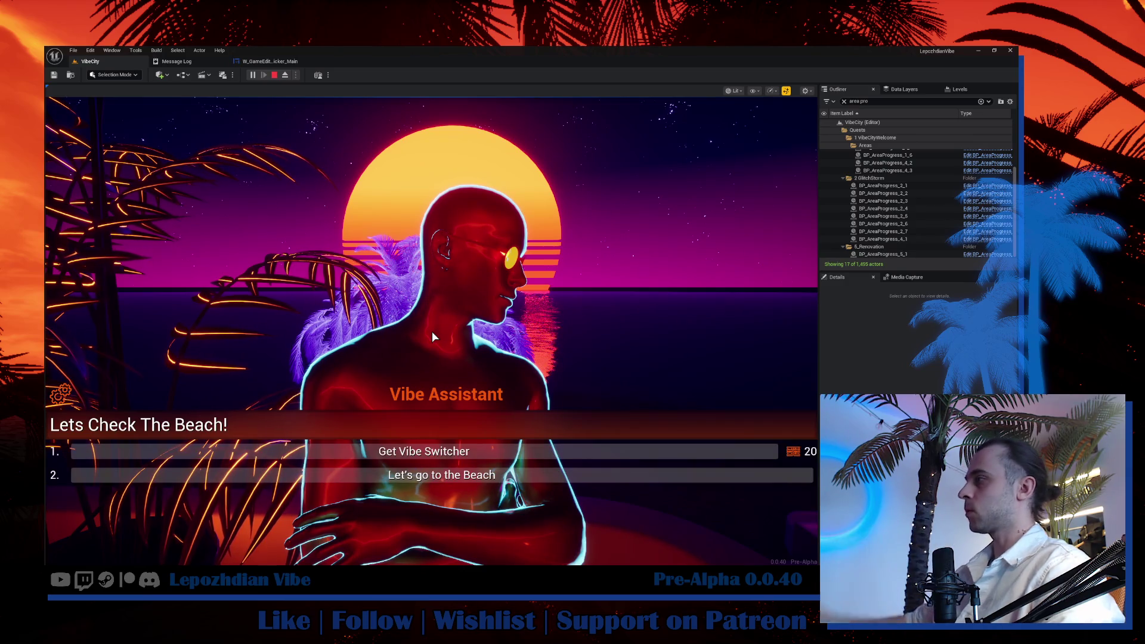
pyautogui.click(499, 481)
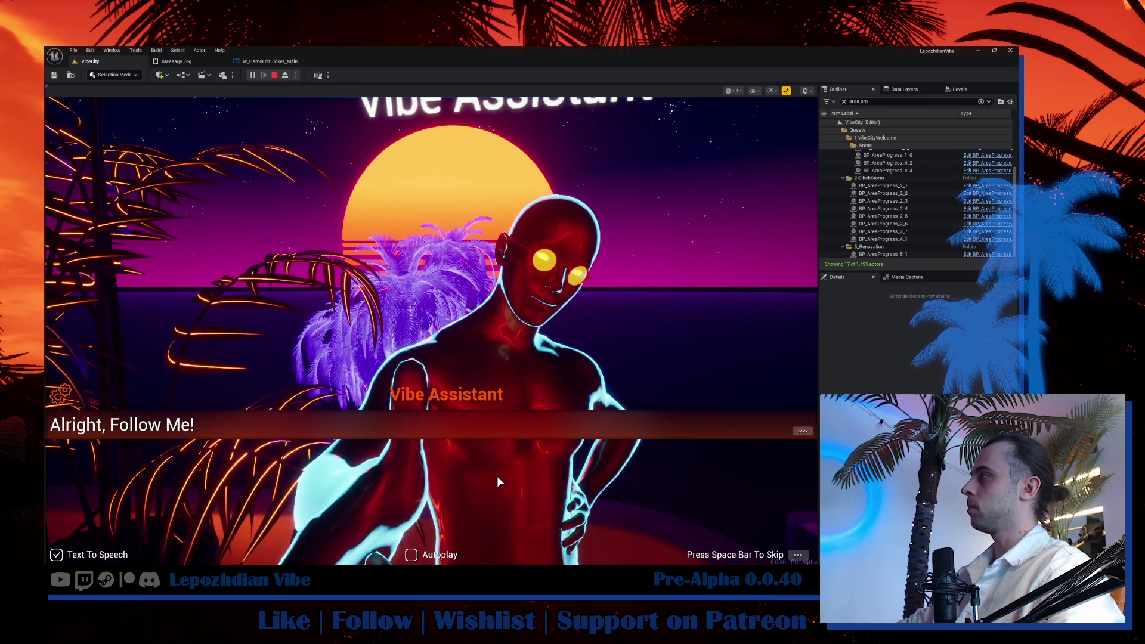
pyautogui.click(499, 480)
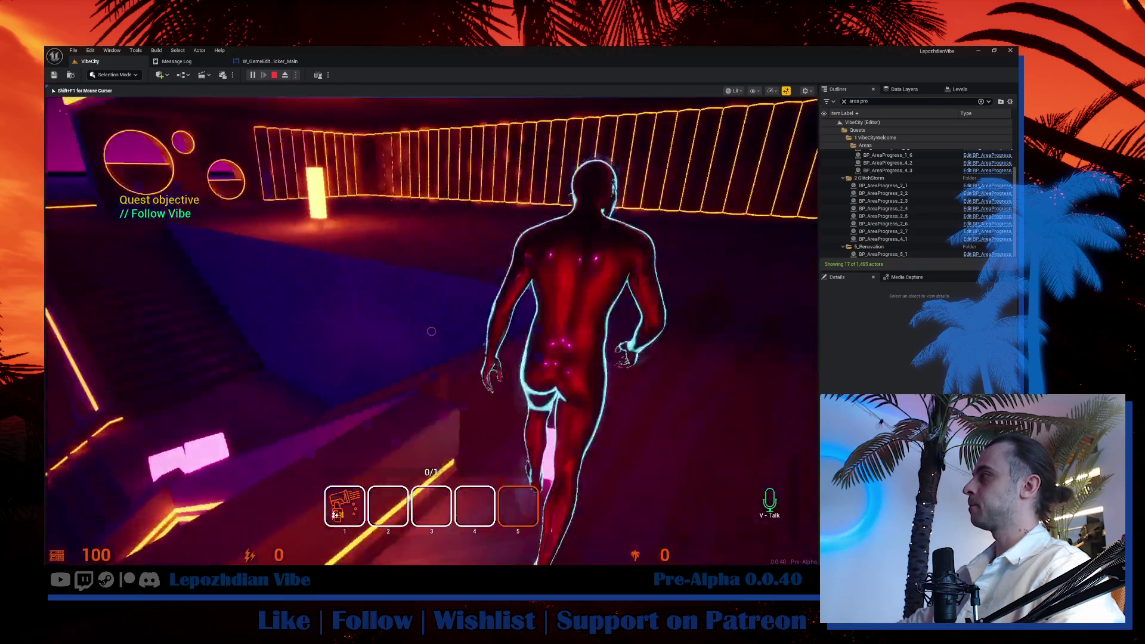
# Run after the Vibe Assistant through the neon area to the sunset beach and talk to it.
pyautogui.press('w')
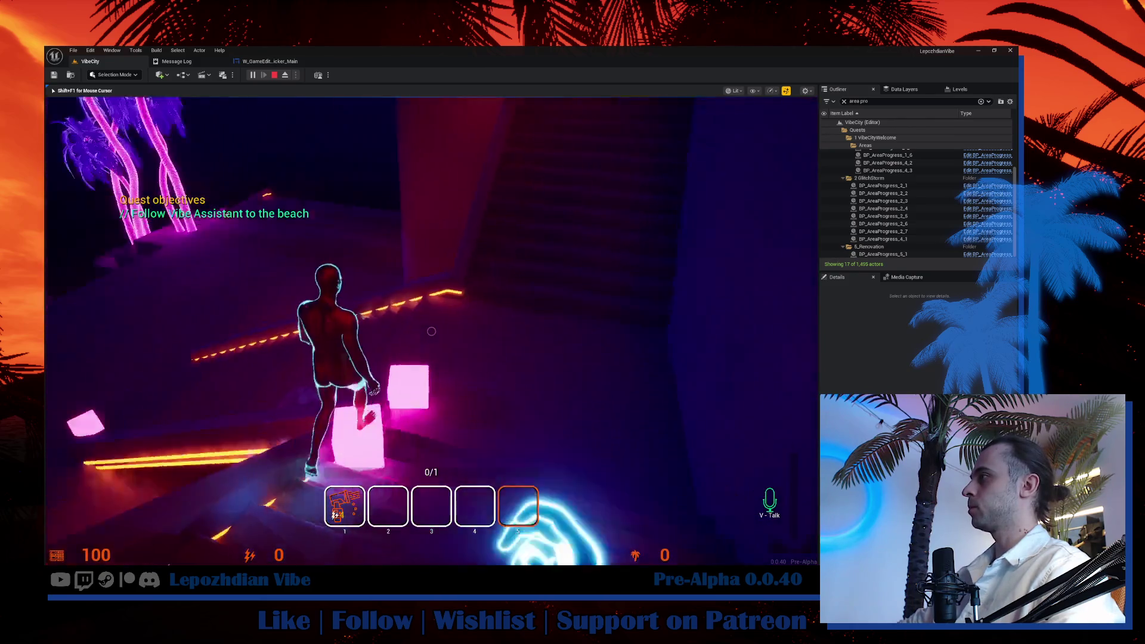
pyautogui.press('w')
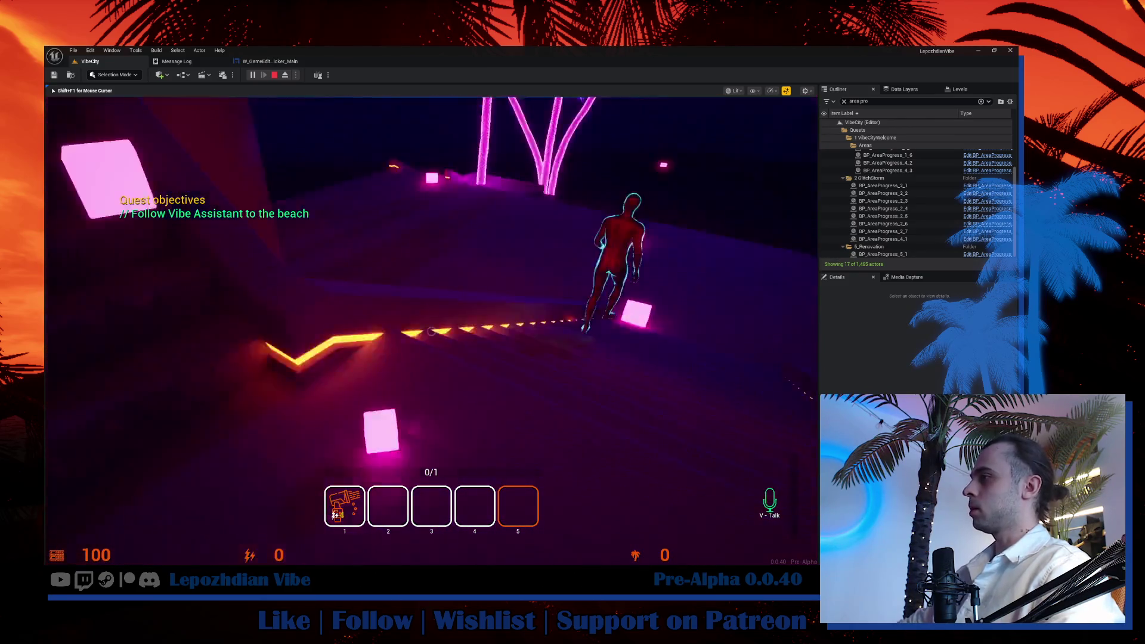
pyautogui.press('w')
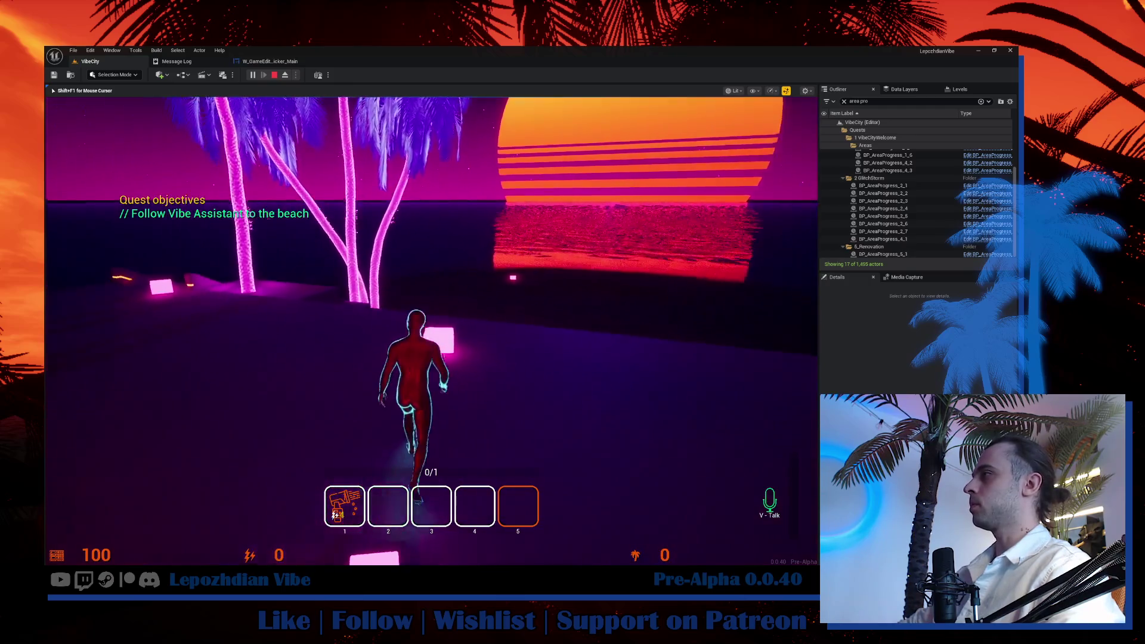
pyautogui.press('w')
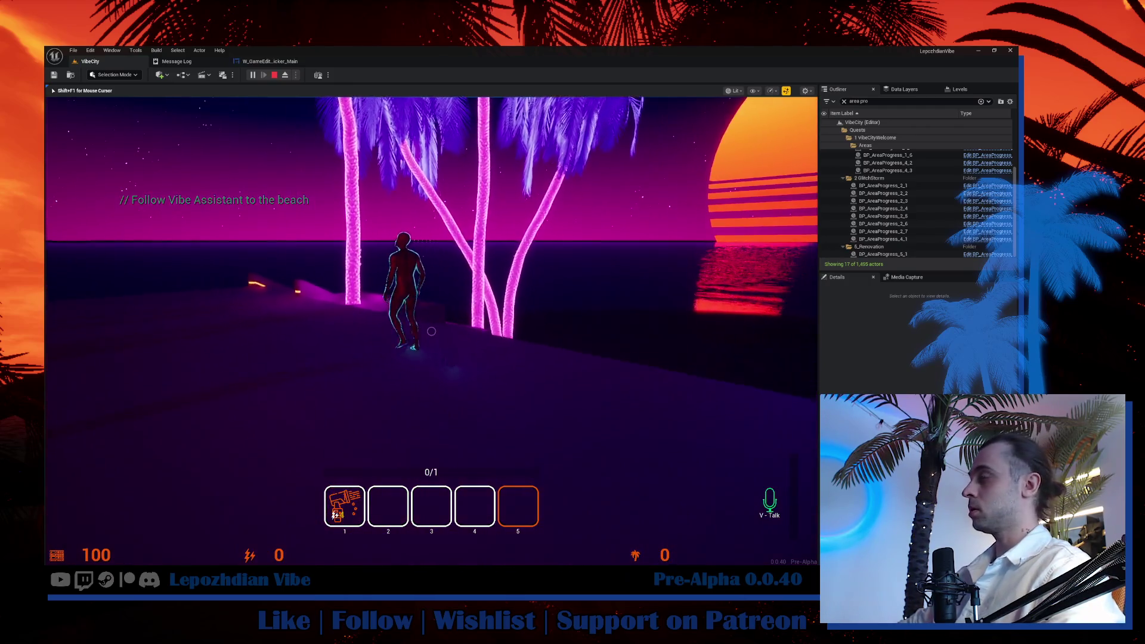
pyautogui.press('w')
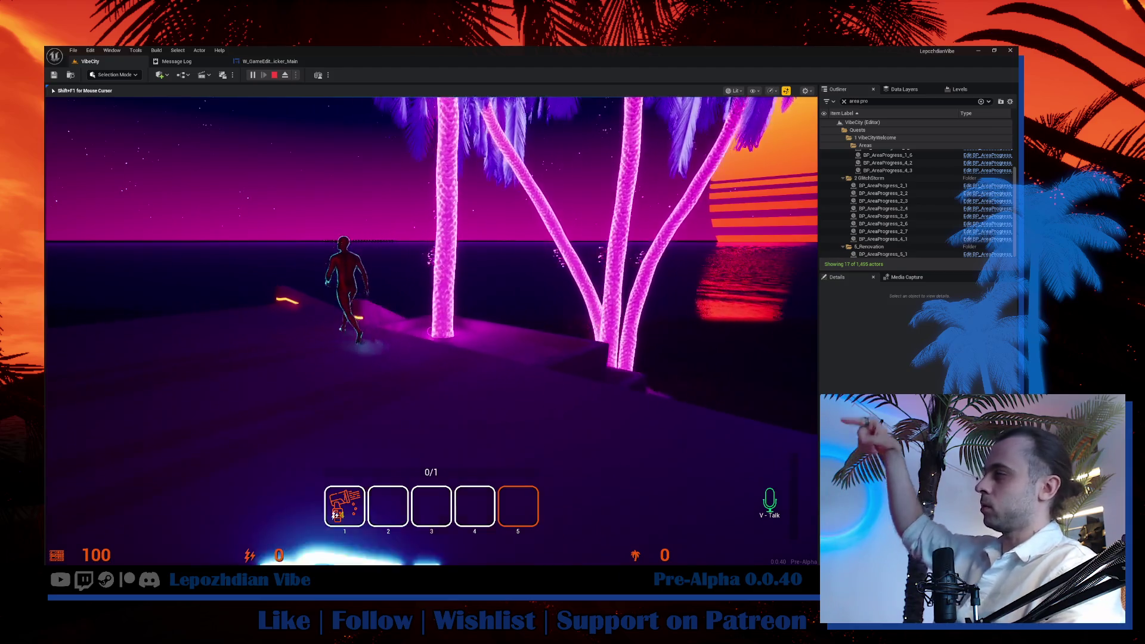
pyautogui.press('w')
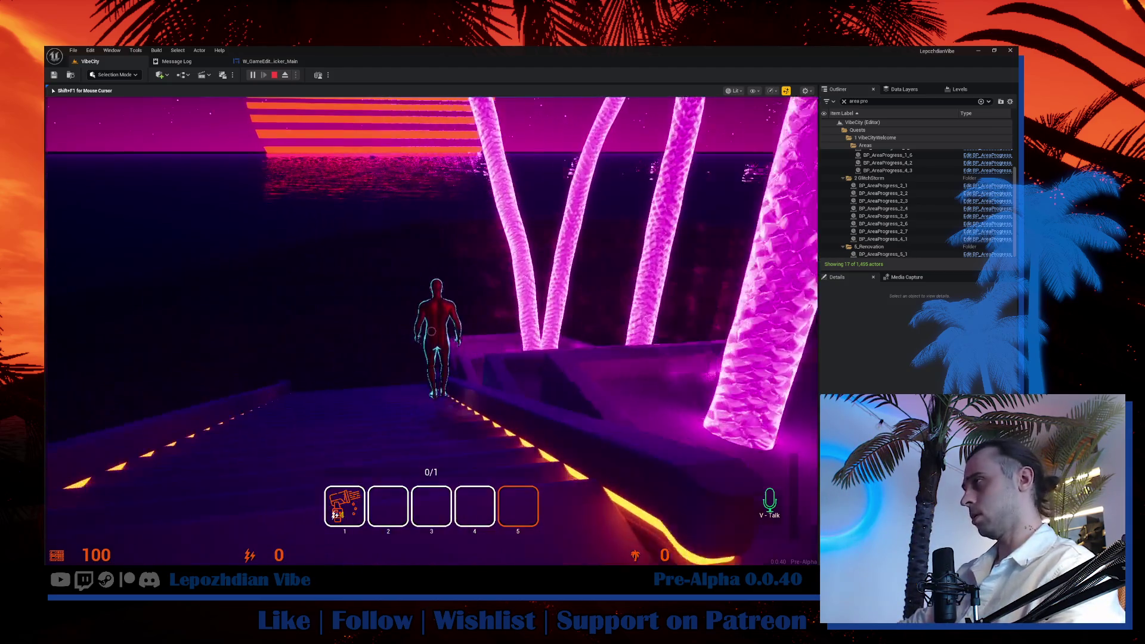
pyautogui.press('w')
pyautogui.press('w')
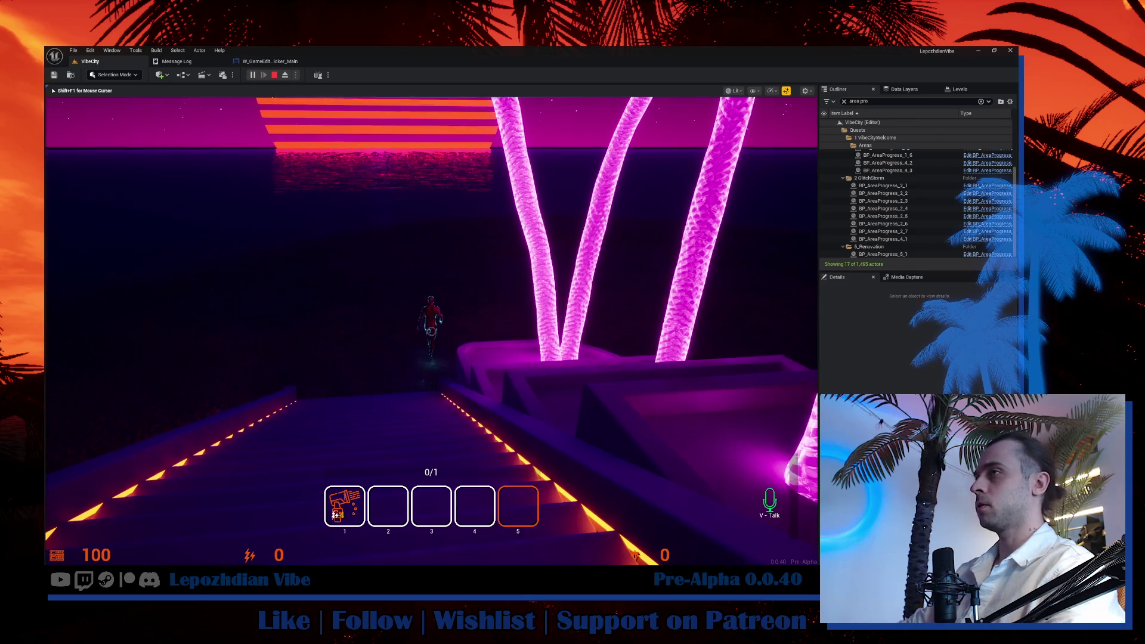
pyautogui.press('w')
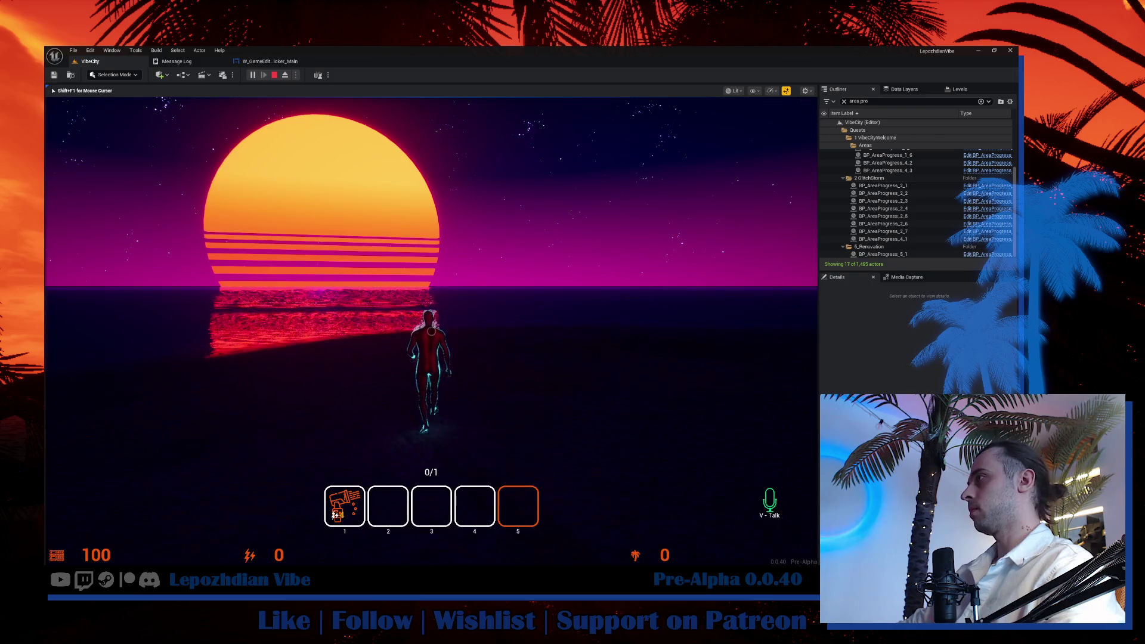
pyautogui.press('w')
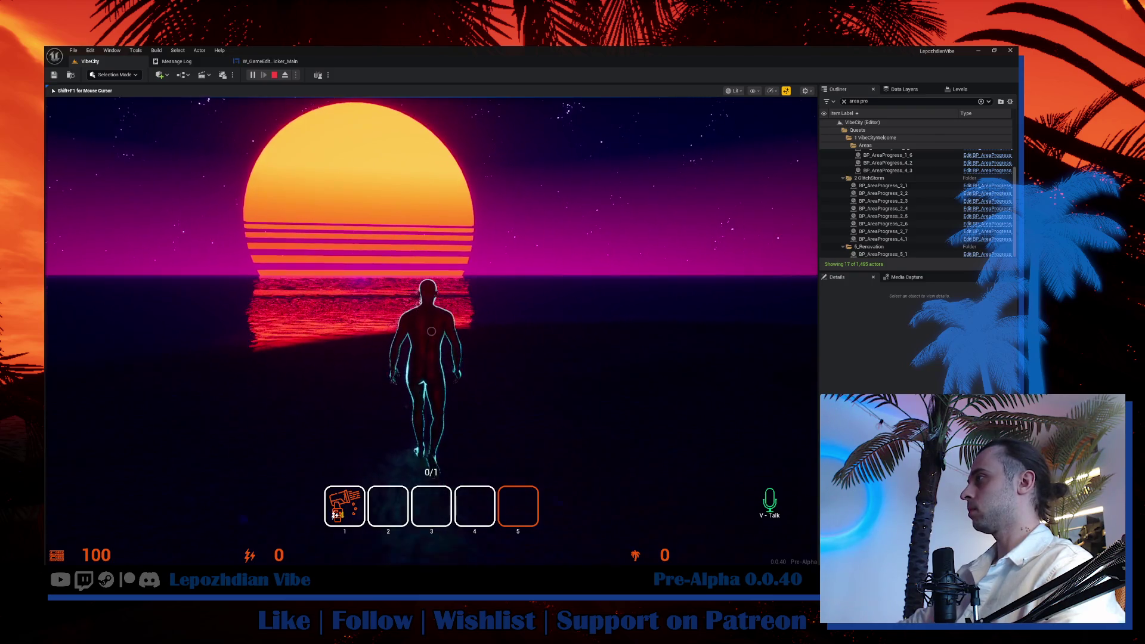
pyautogui.press('f')
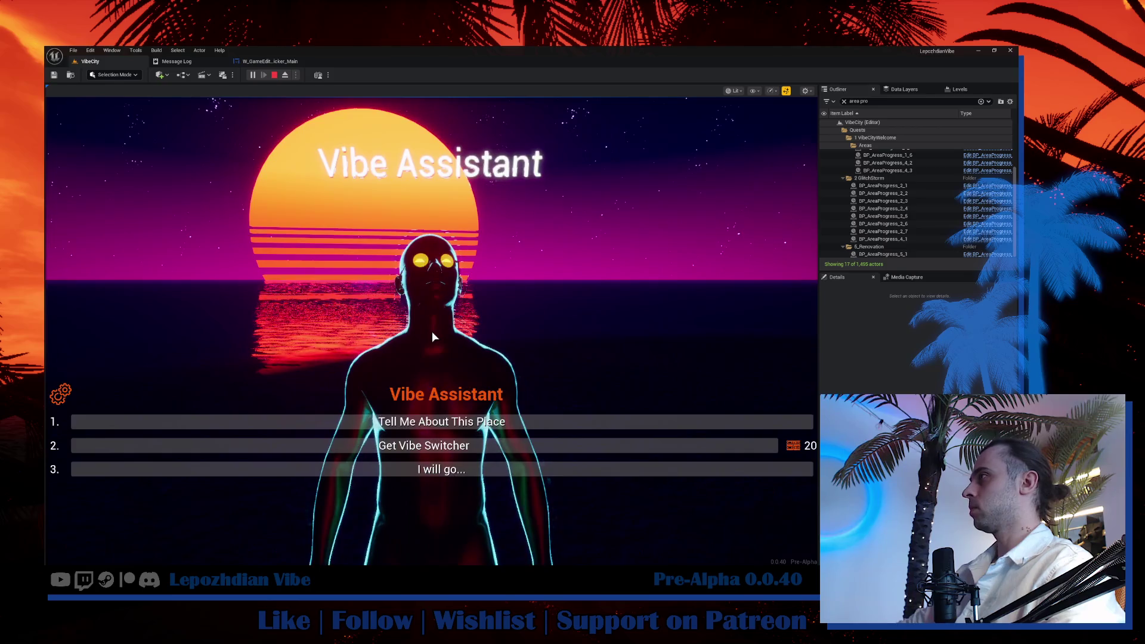
# Choose 'Tell Me About This Place', hear the lines, pick 'I will go...' and bring up the game menu.
pyautogui.click(469, 422)
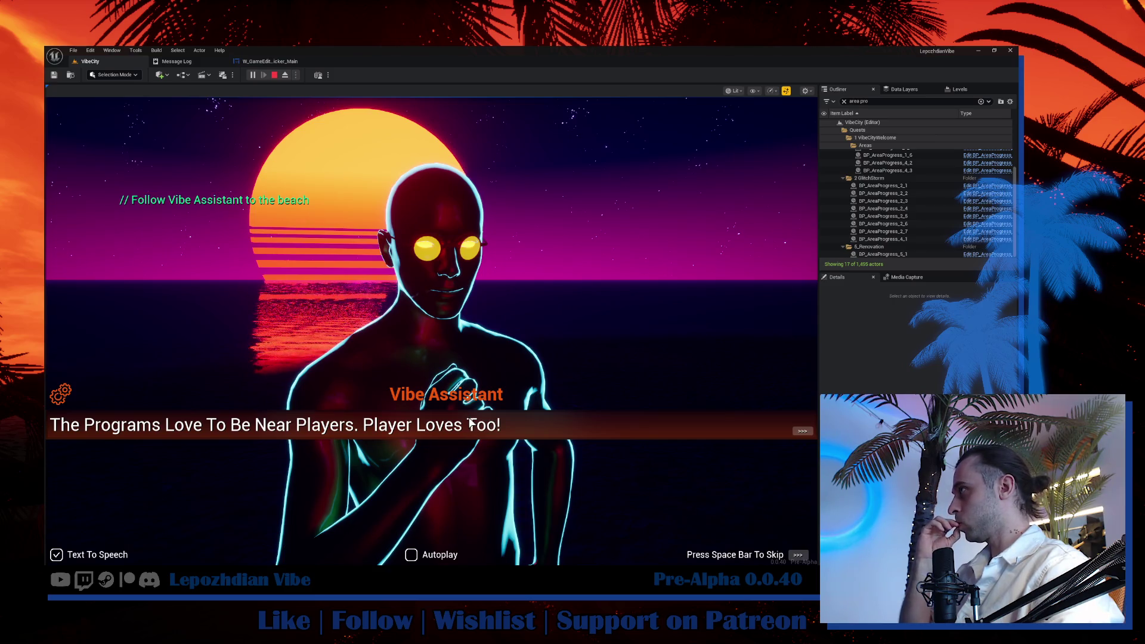
pyautogui.press('space')
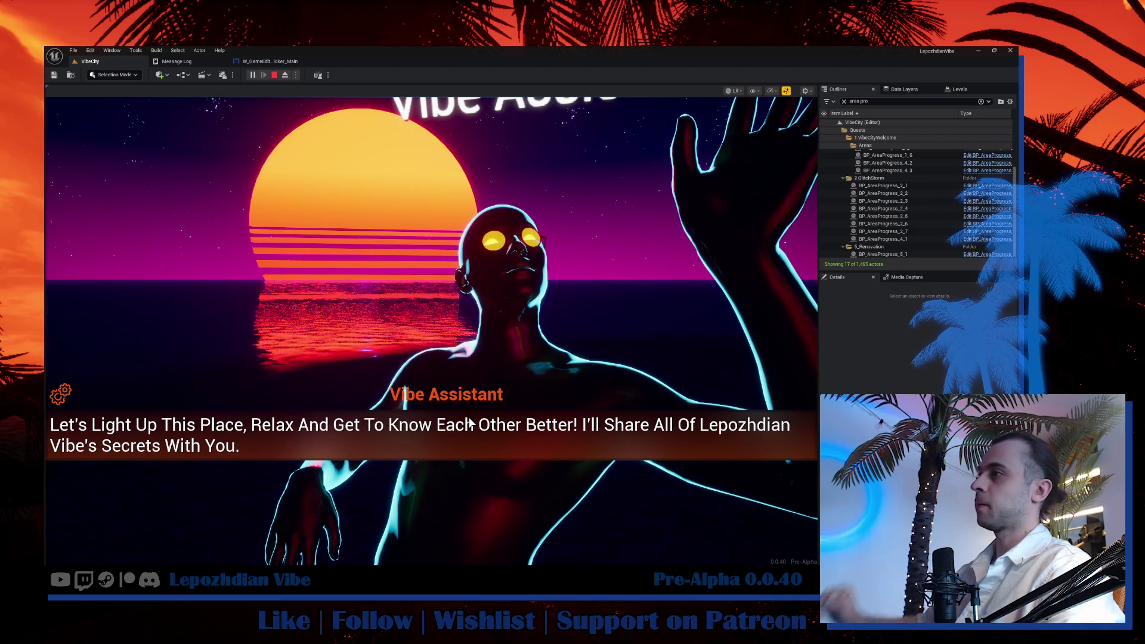
pyautogui.press('space')
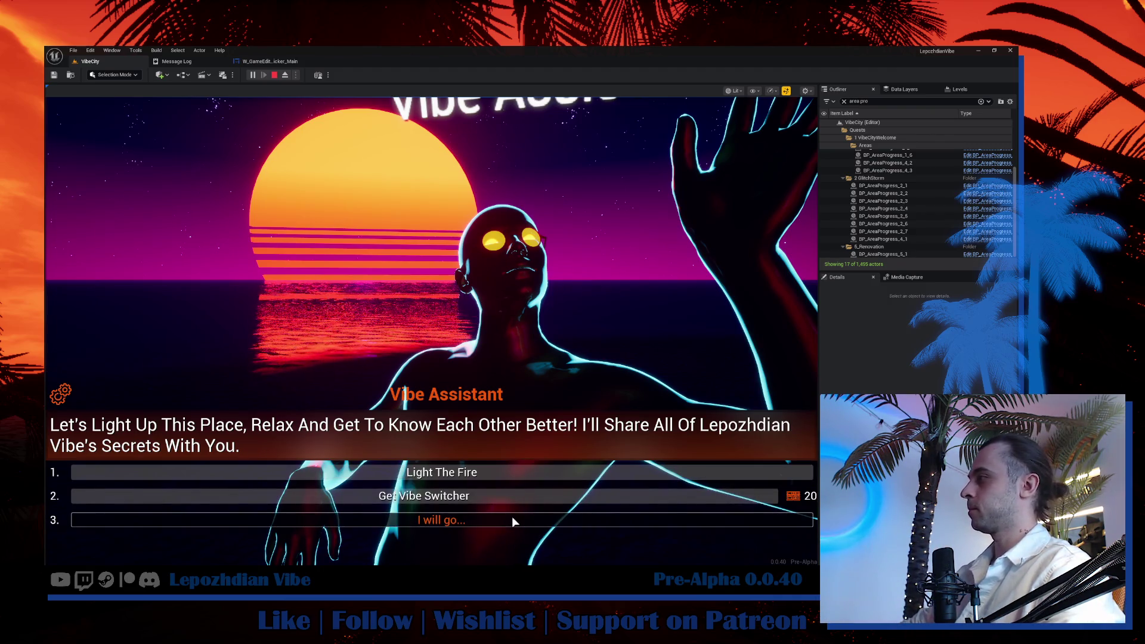
pyautogui.click(512, 517)
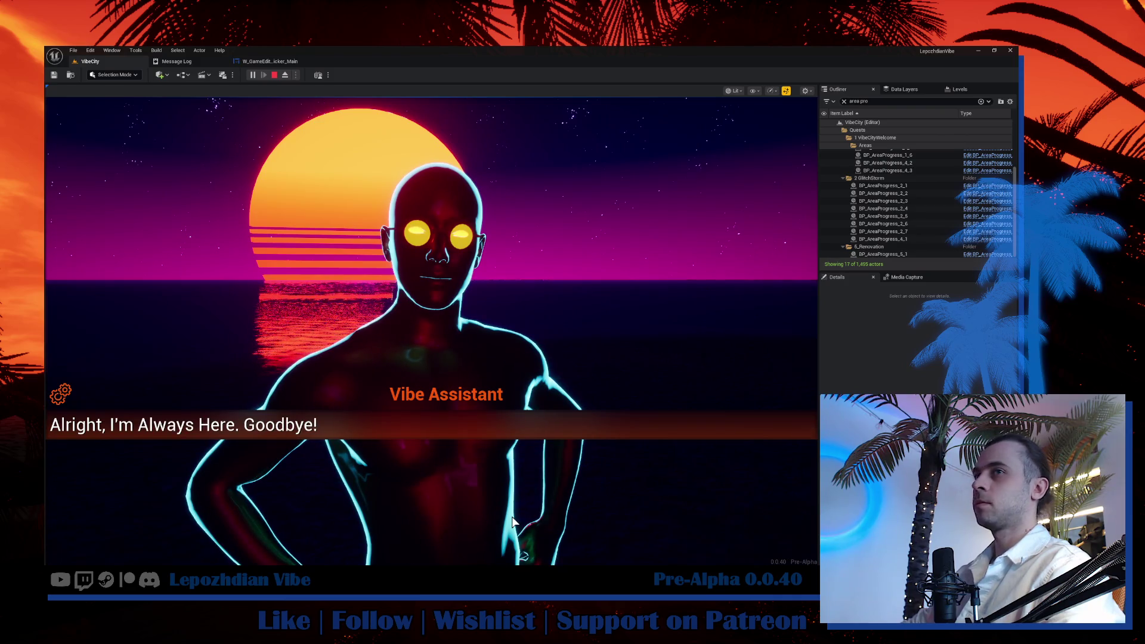
pyautogui.press('Escape')
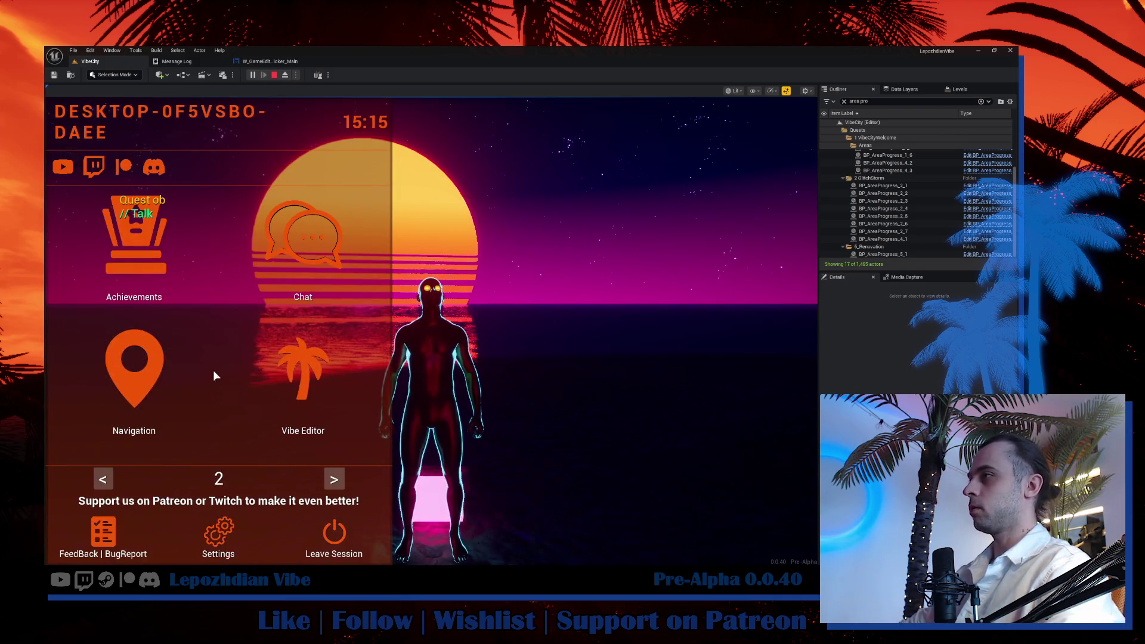
# Pick the MorningVibe atmosphere preset in the menu, close it and head back to the Vibe Assistant.
pyautogui.click(103, 478)
pyautogui.click(280, 243)
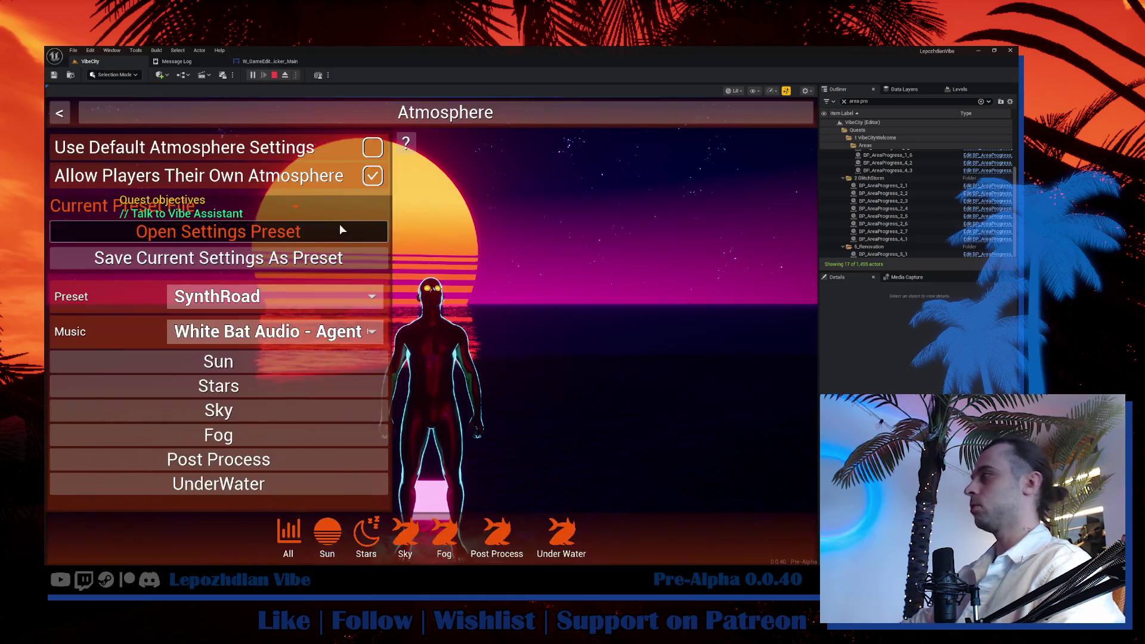
pyautogui.click(280, 295)
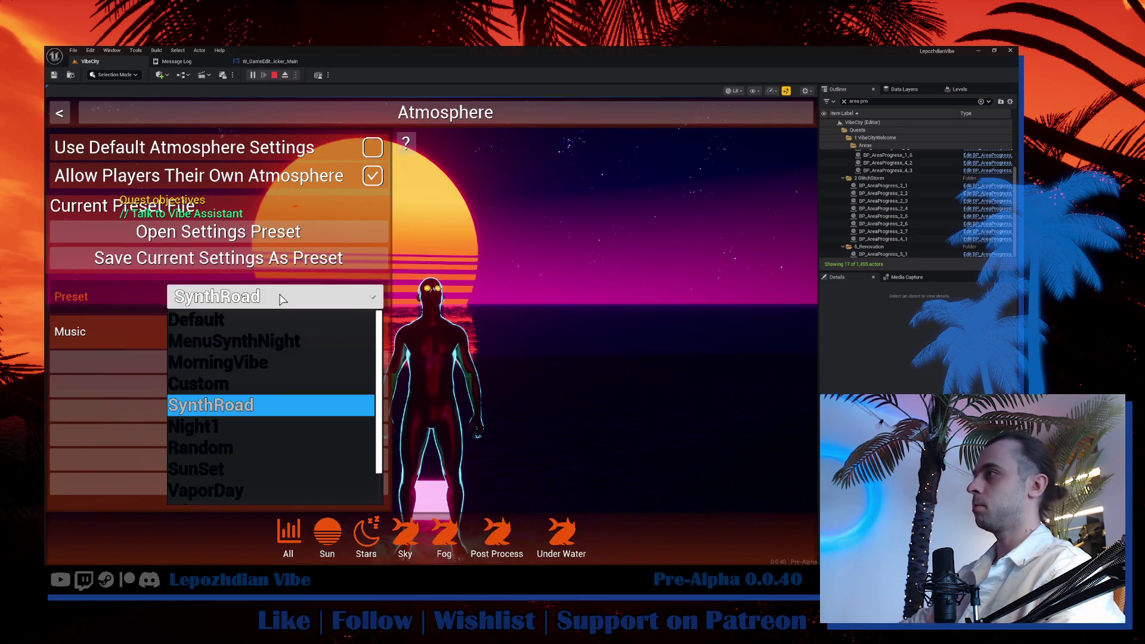
pyautogui.click(282, 361)
pyautogui.press('Escape')
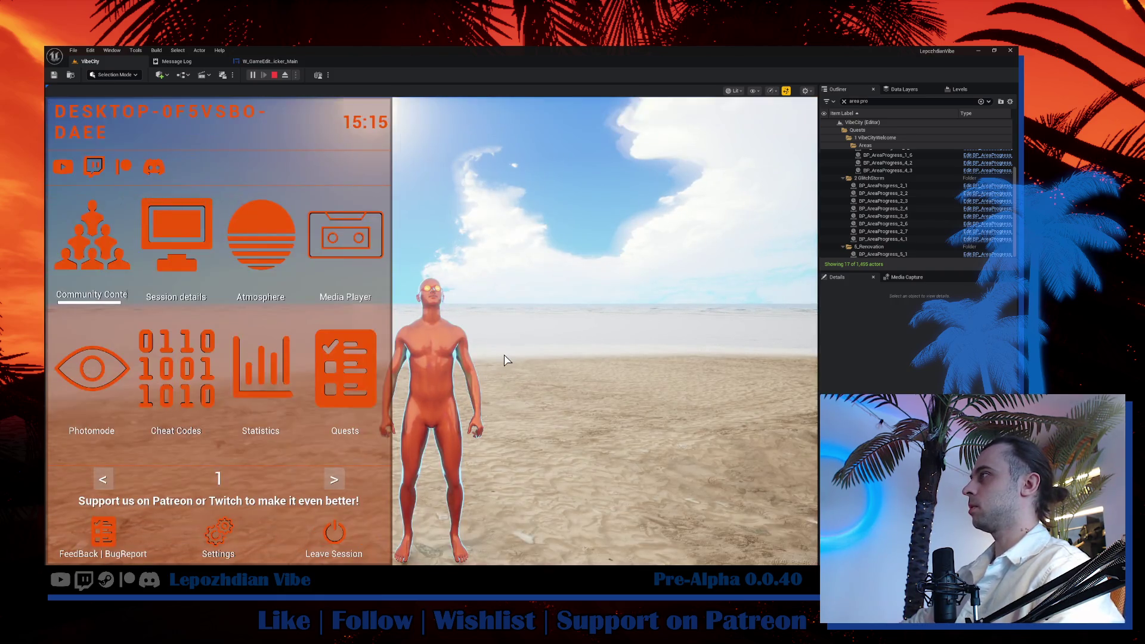
pyautogui.press('Escape')
pyautogui.press('w')
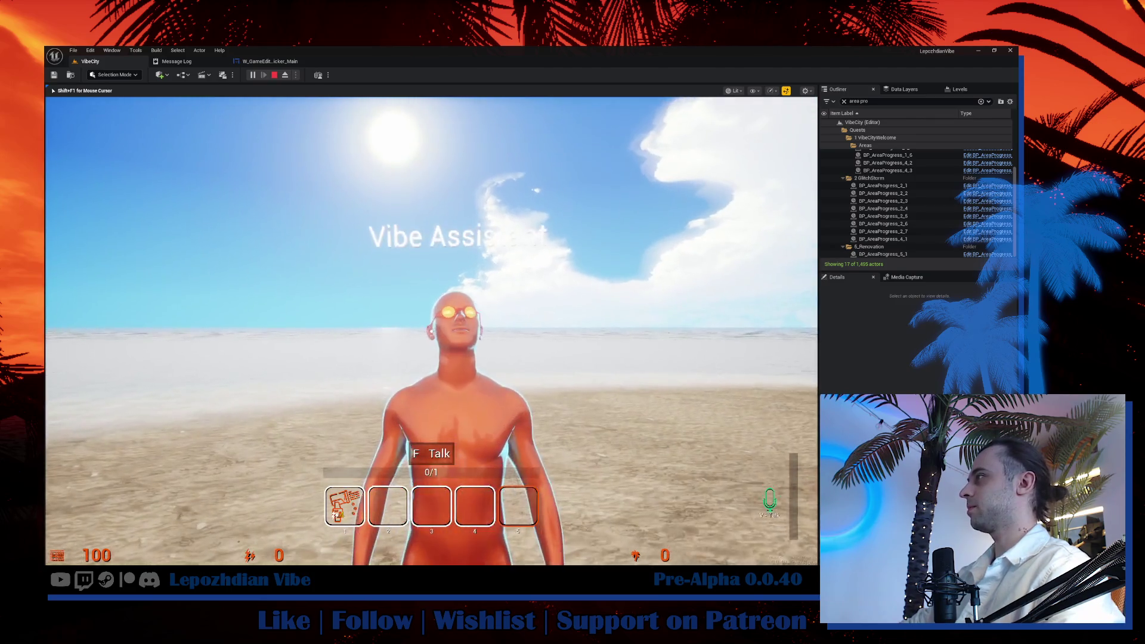
# Choose 'Light The Fire', get the Not Enough Data error, and leave the conversation.
pyautogui.click(463, 419)
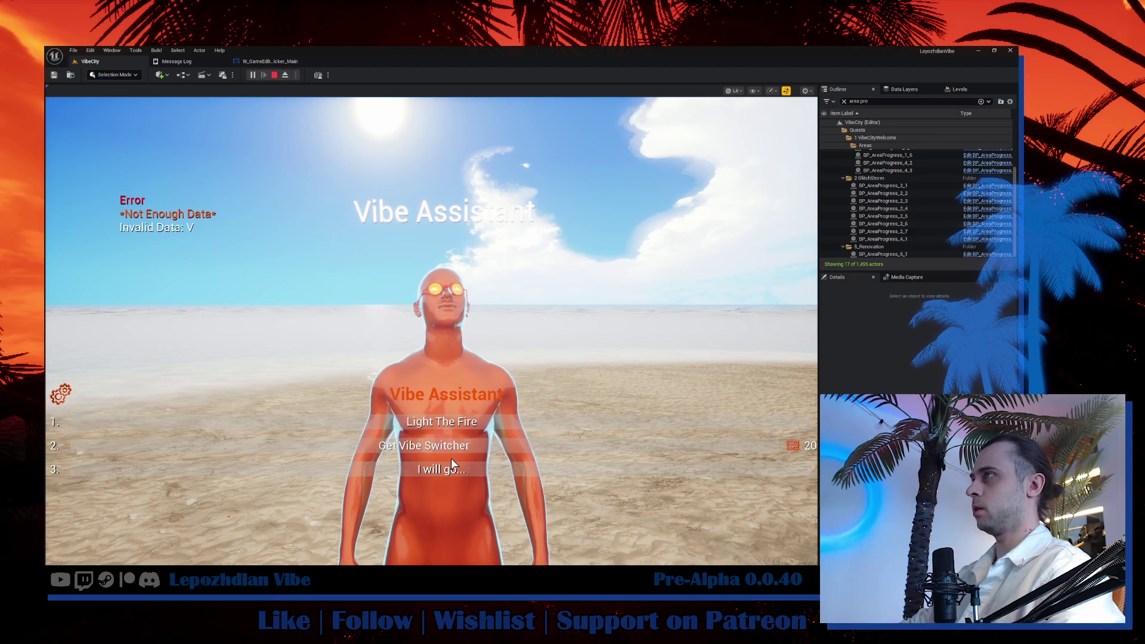
pyautogui.click(510, 471)
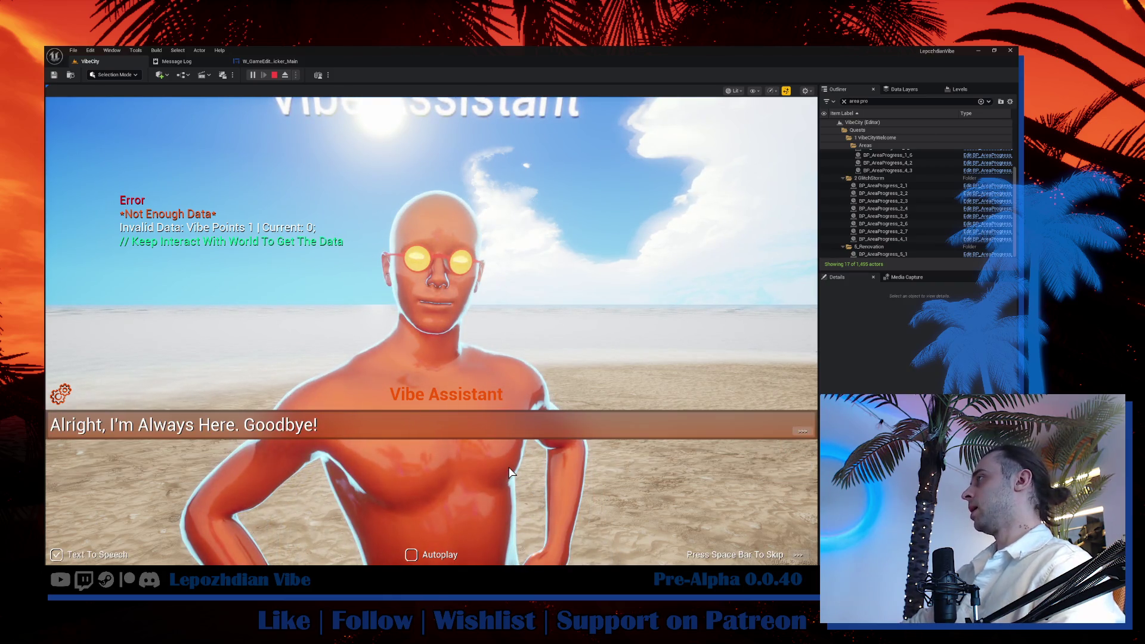
pyautogui.click(509, 472)
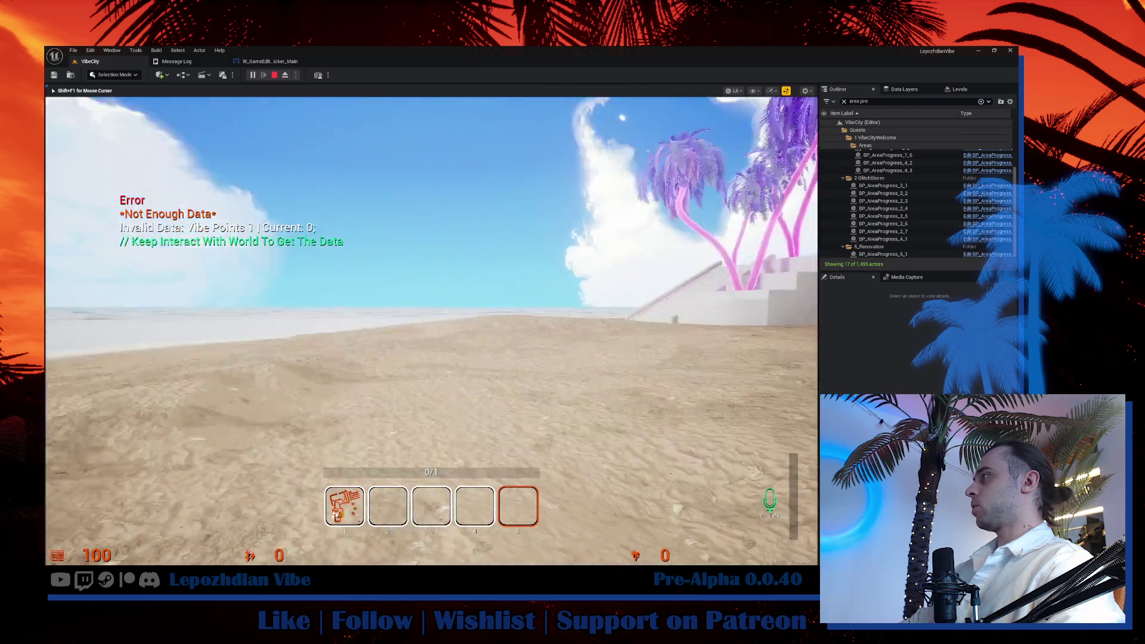
# Walk through the arched doorway to the customization station and bring up the SkinColor picker.
pyautogui.press('w')
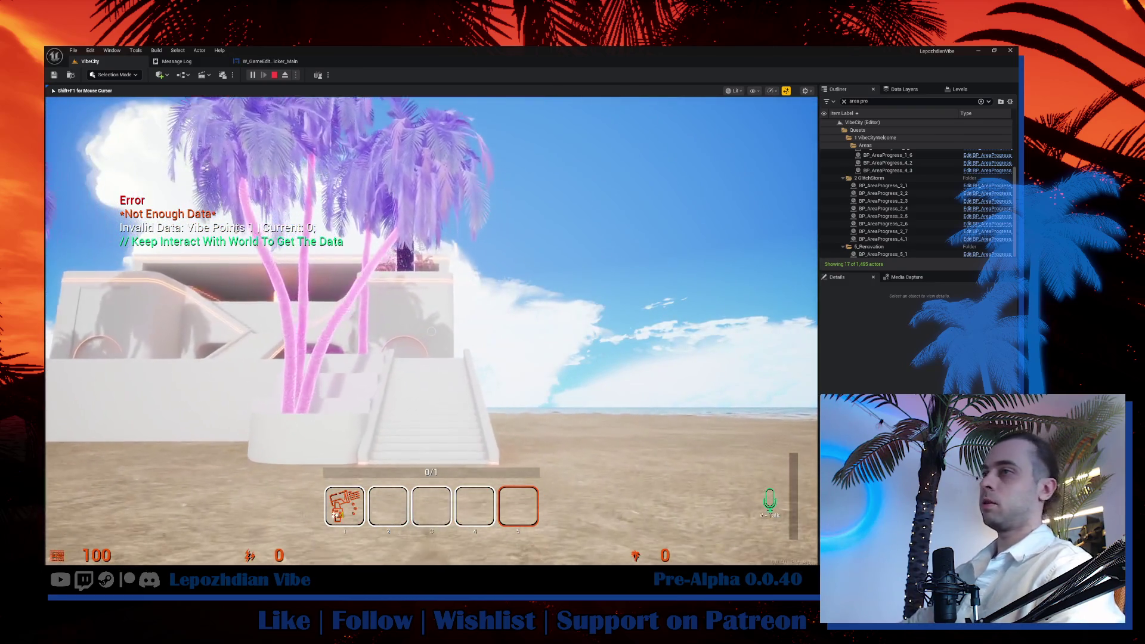
pyautogui.click(430, 330)
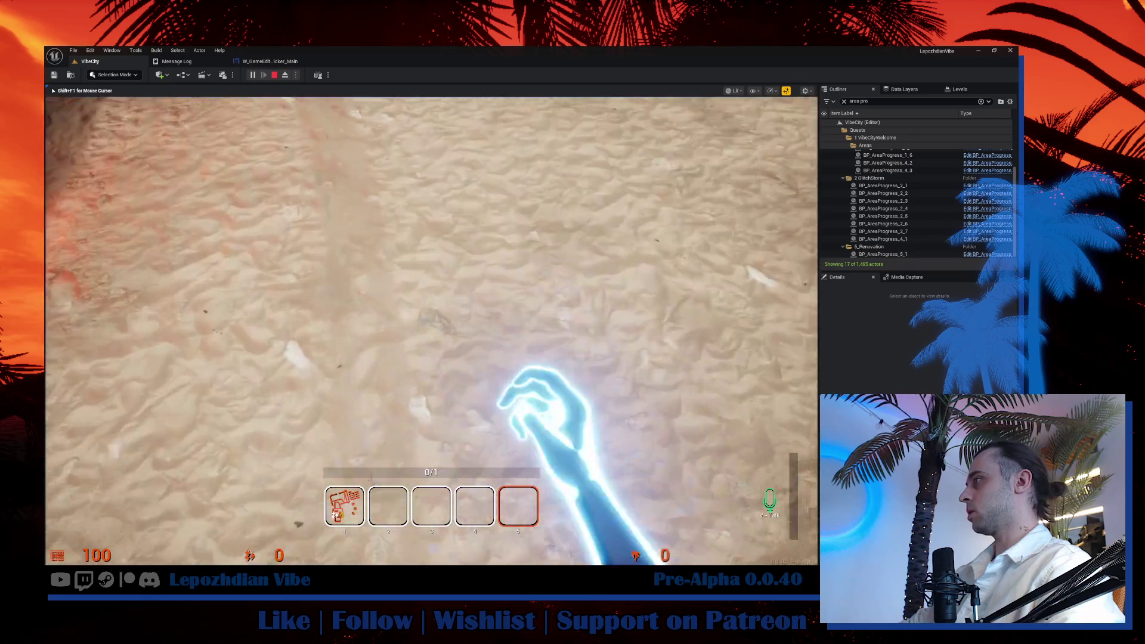
pyautogui.press('w')
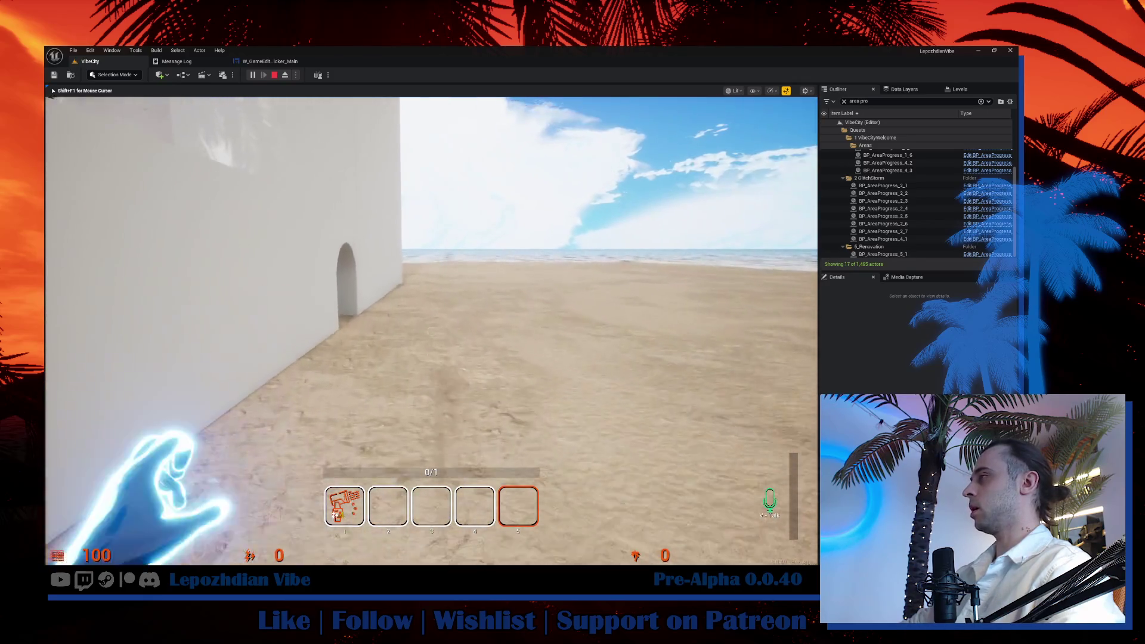
pyautogui.press('w')
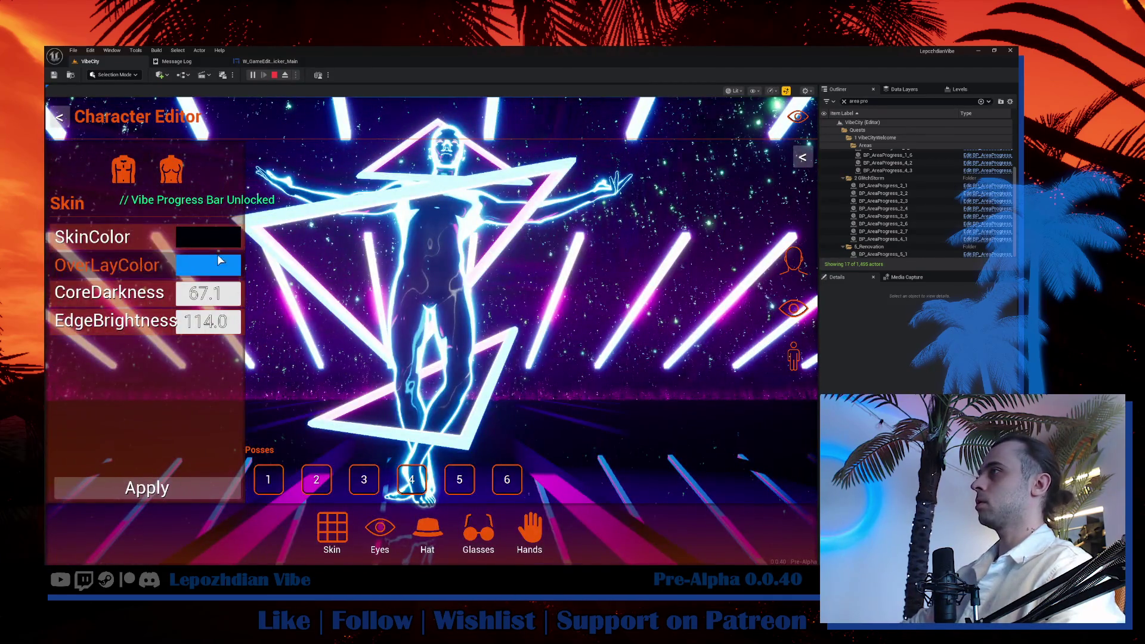
pyautogui.click(213, 238)
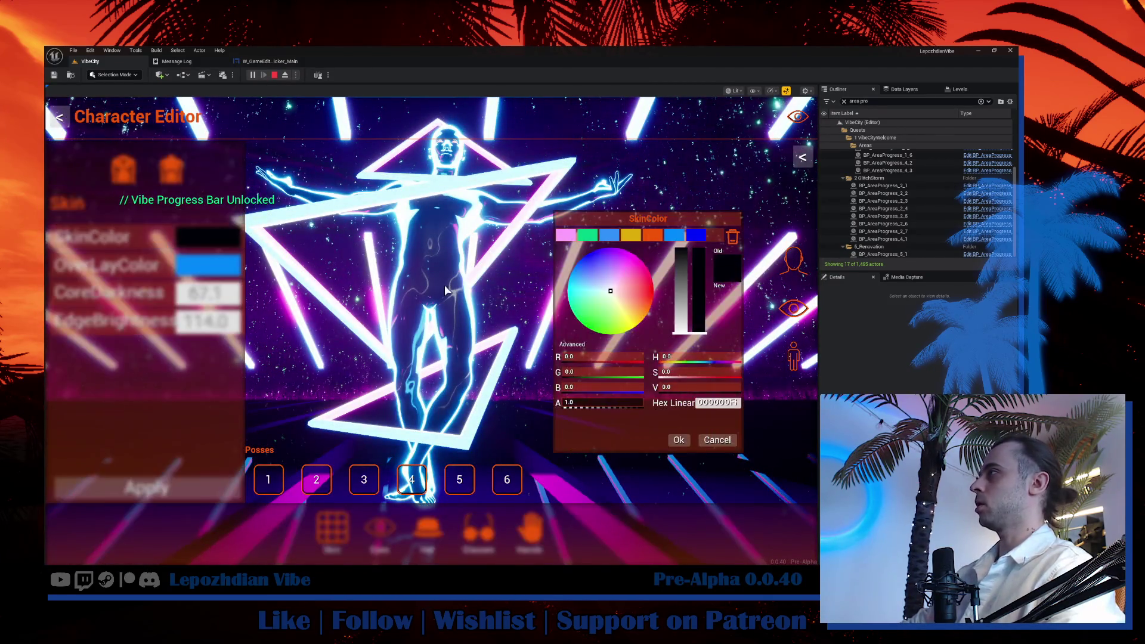
# Set the skin colour to mid grey and give OverLayColor a first pink value.
pyautogui.moveTo(700, 327); pyautogui.dragTo(699, 290)
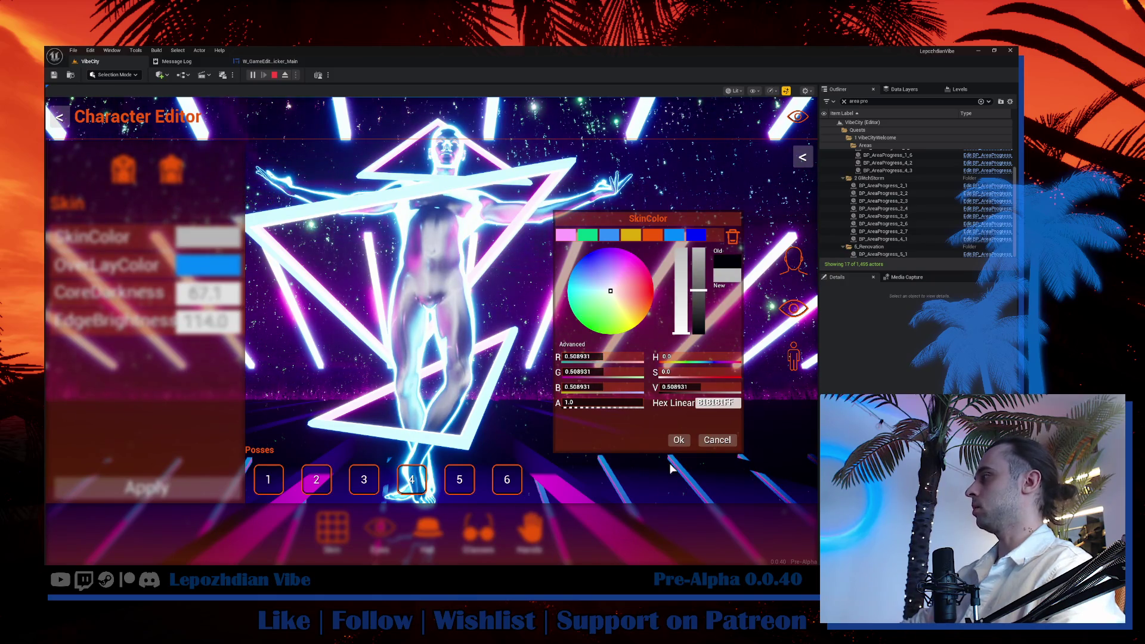
pyautogui.click(674, 439)
pyautogui.click(226, 267)
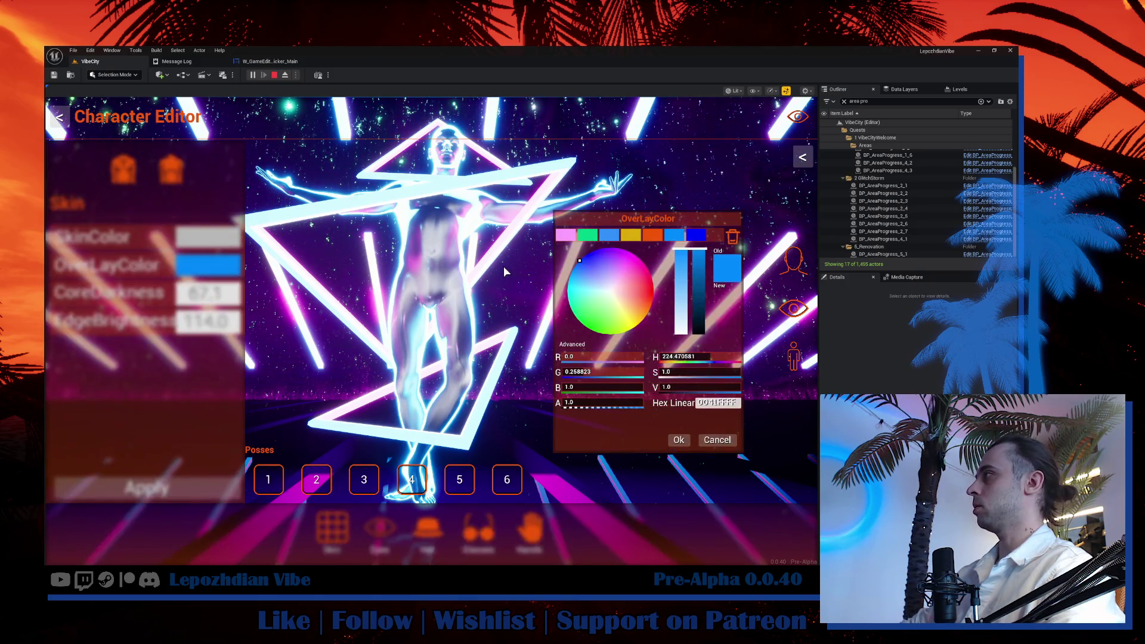
pyautogui.click(570, 233)
pyautogui.click(677, 439)
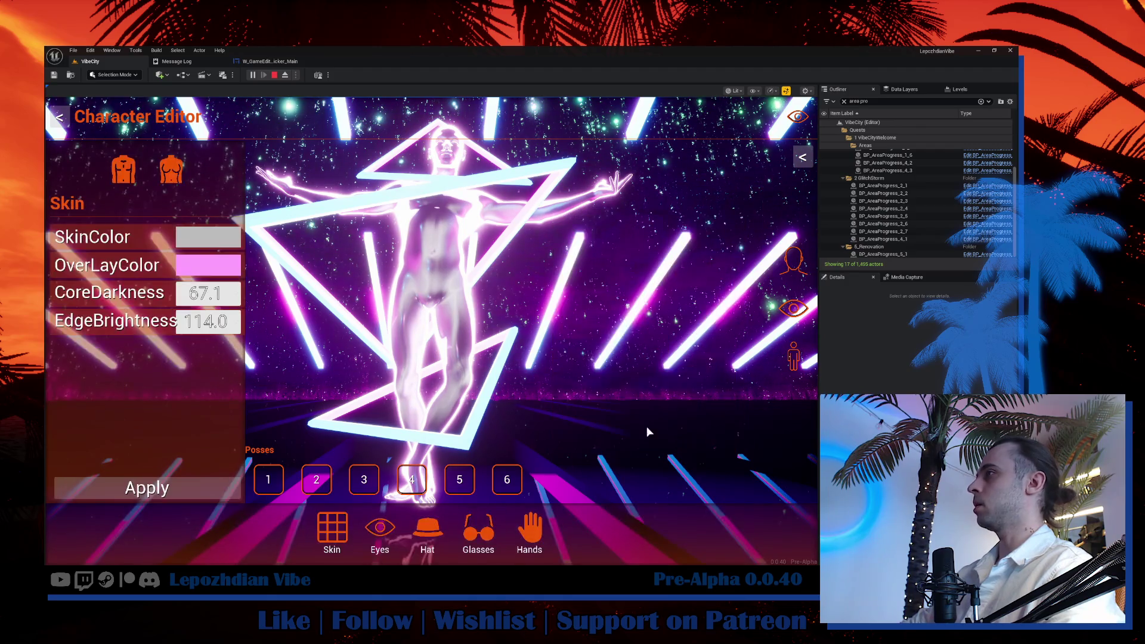
# Fine-tune the overlay to vivid magenta and apply the character customization.
pyautogui.click(218, 268)
pyautogui.moveTo(687, 285); pyautogui.dragTo(685, 235)
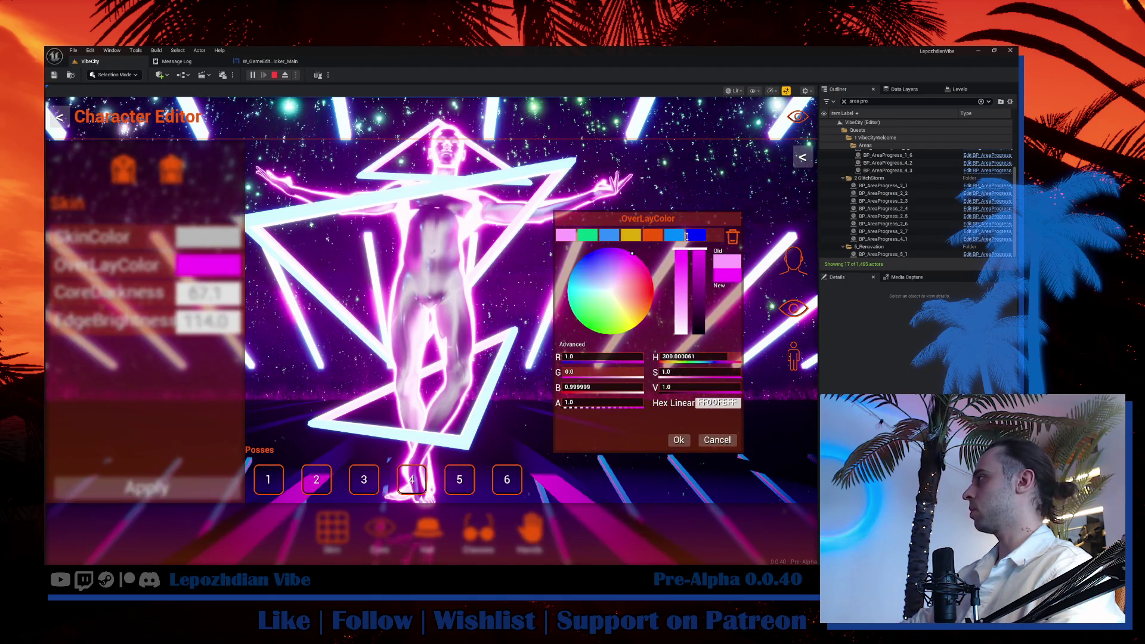
pyautogui.click(678, 441)
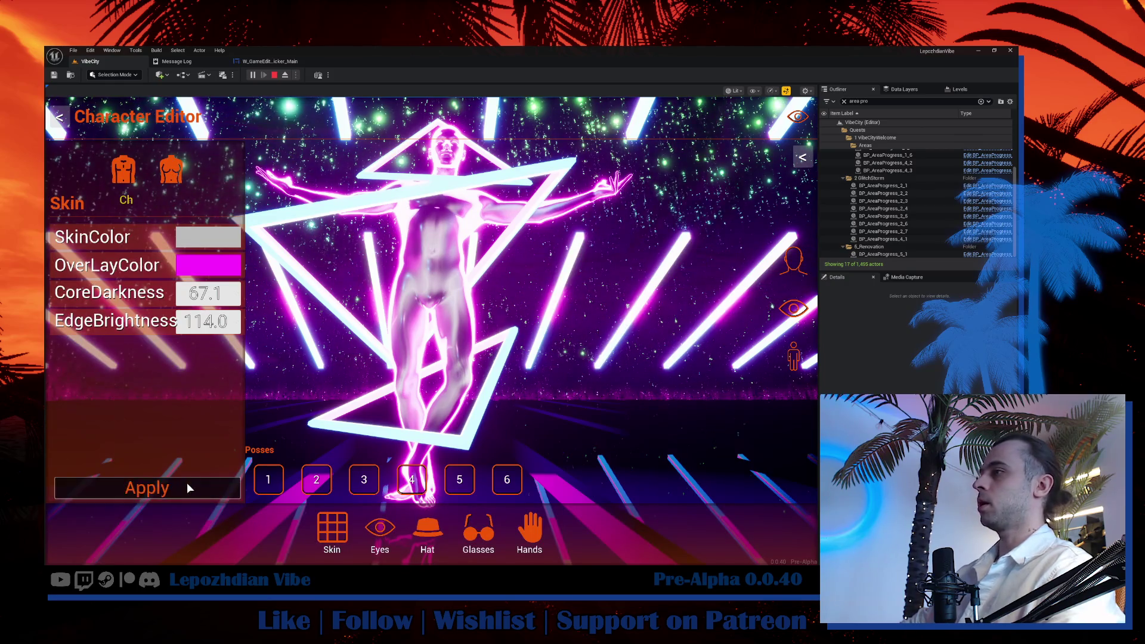
pyautogui.click(187, 481)
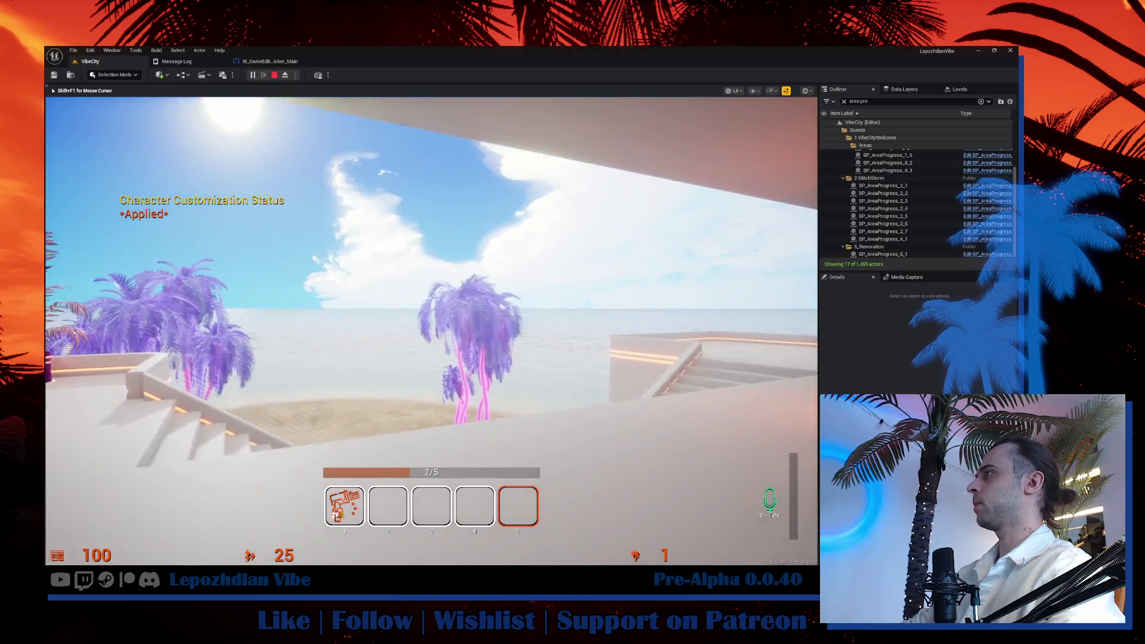
# Cycle the atmosphere at the glowing pillar through daytime, synthwave, pink and sunset skies for quest progress.
pyautogui.press('w')
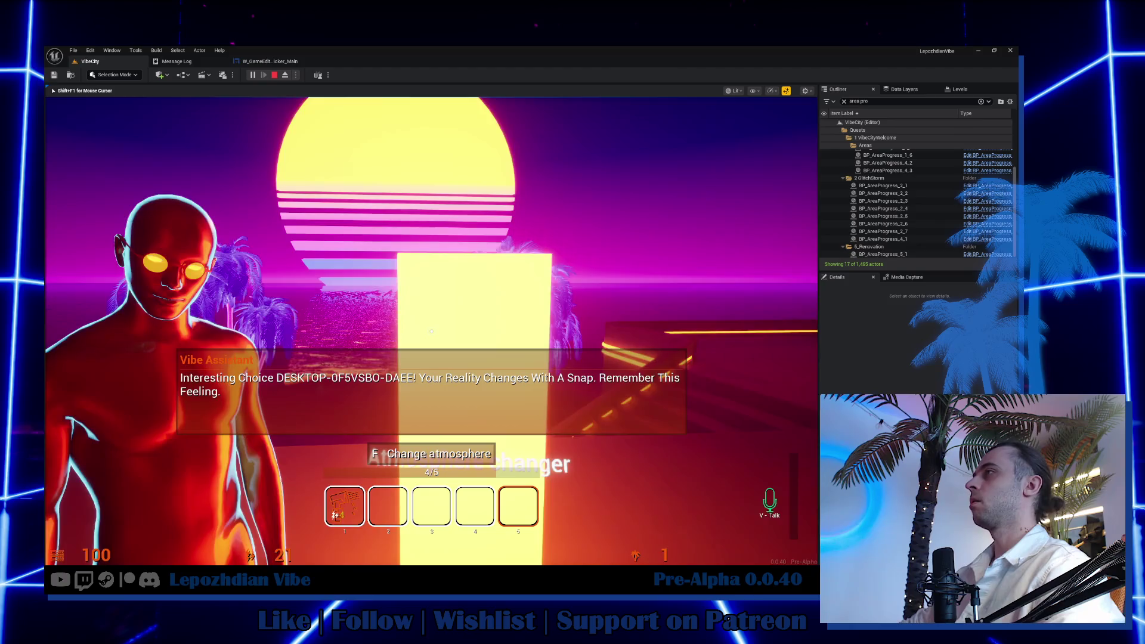
pyautogui.press('f')
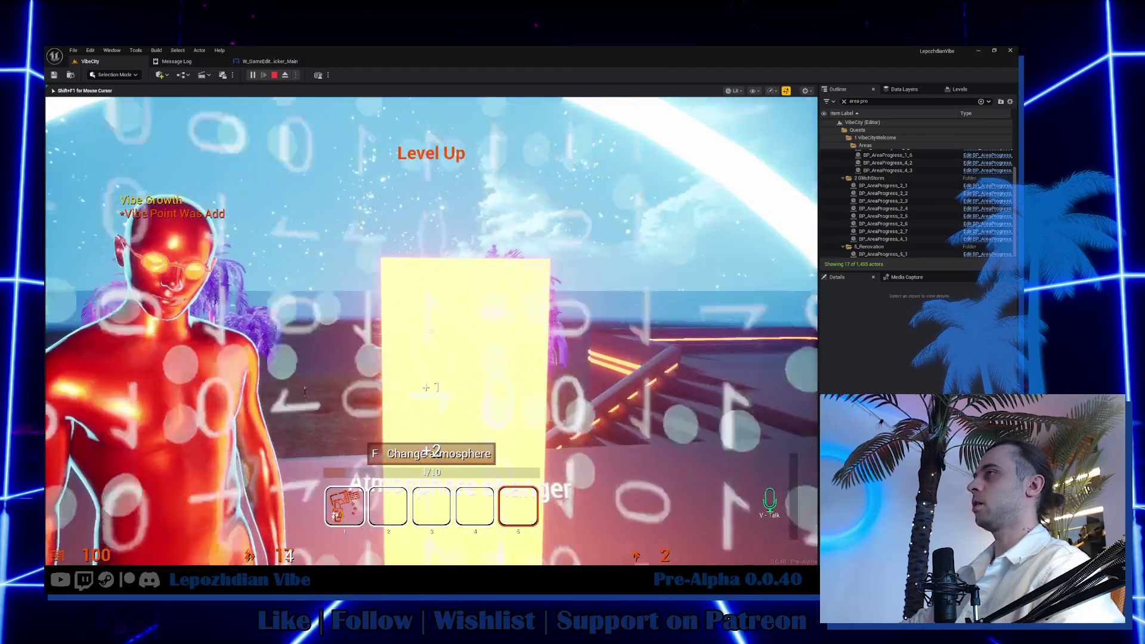
pyautogui.press('f')
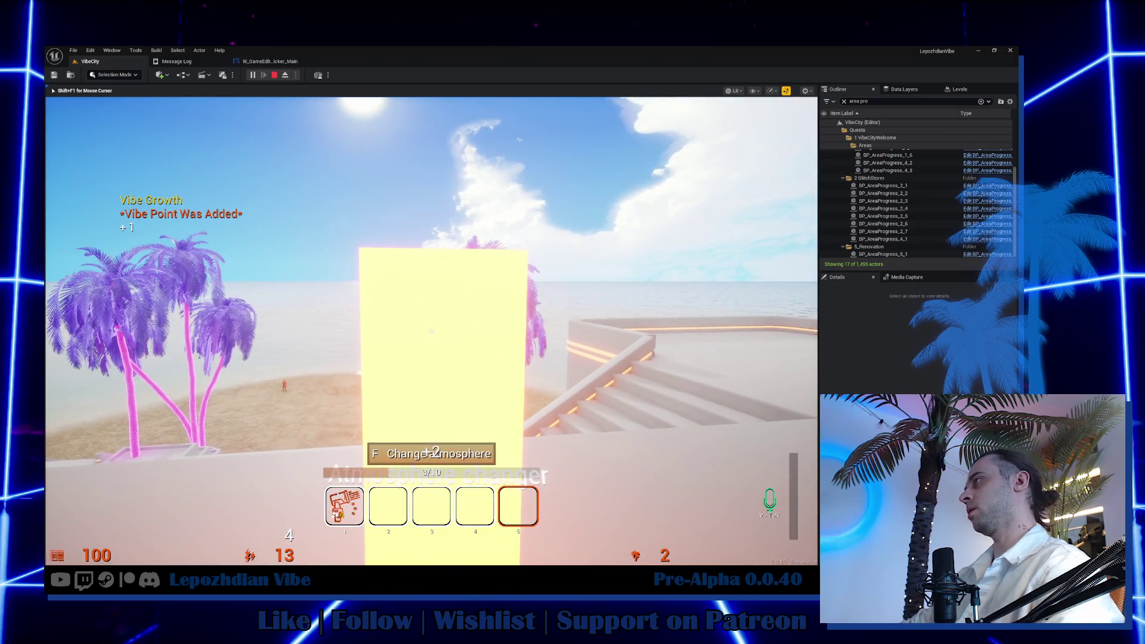
pyautogui.press('f')
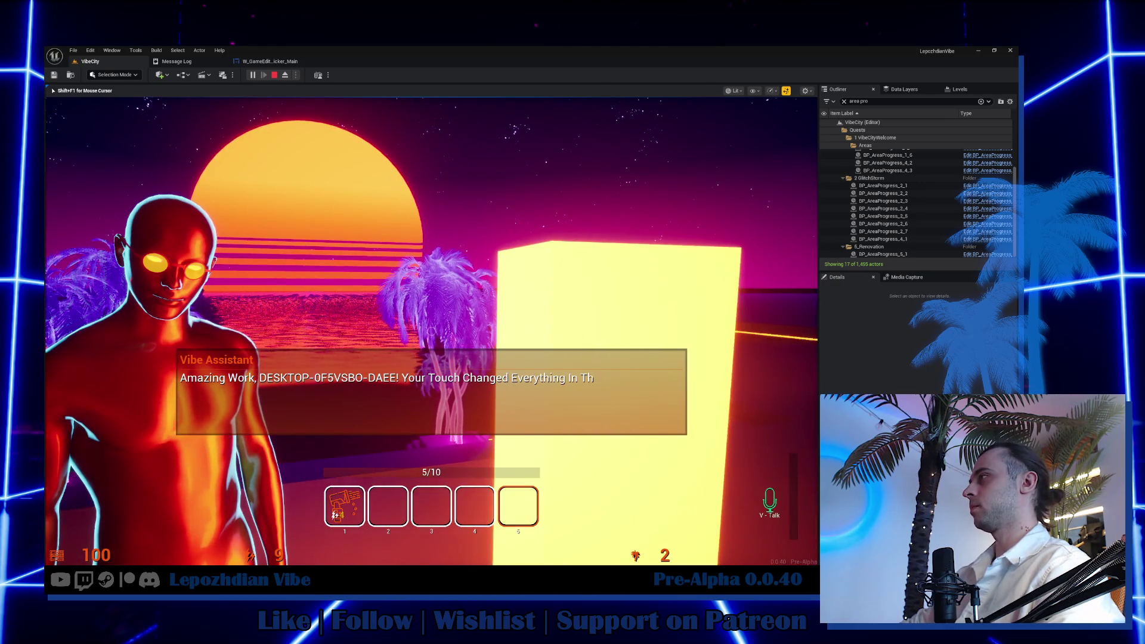
pyautogui.press('5')
pyautogui.press('f')
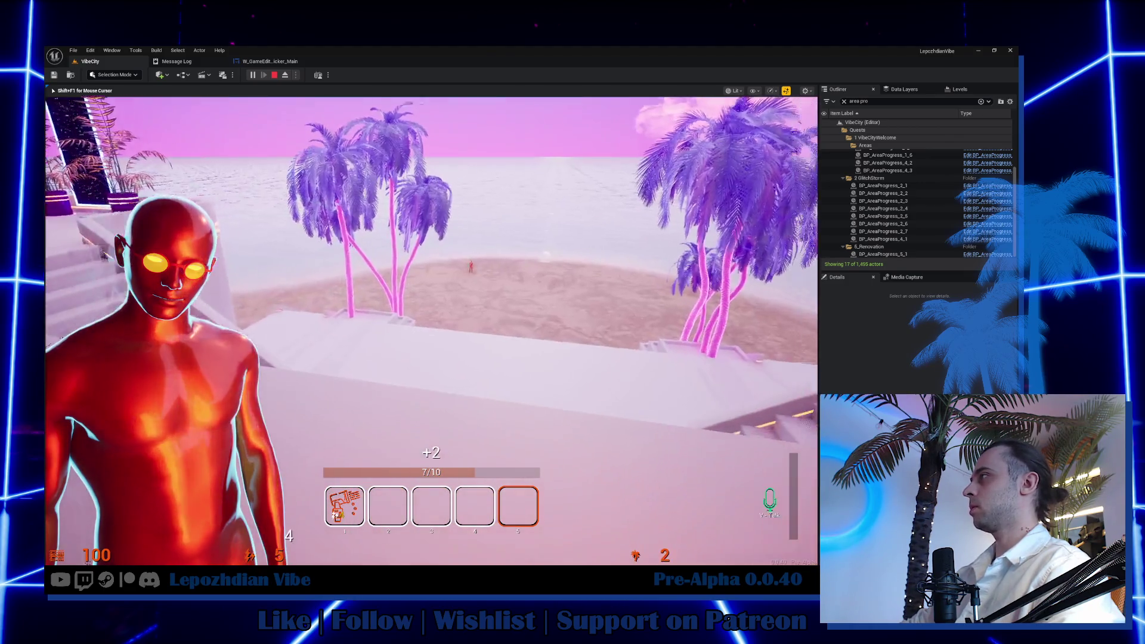
pyautogui.press('f')
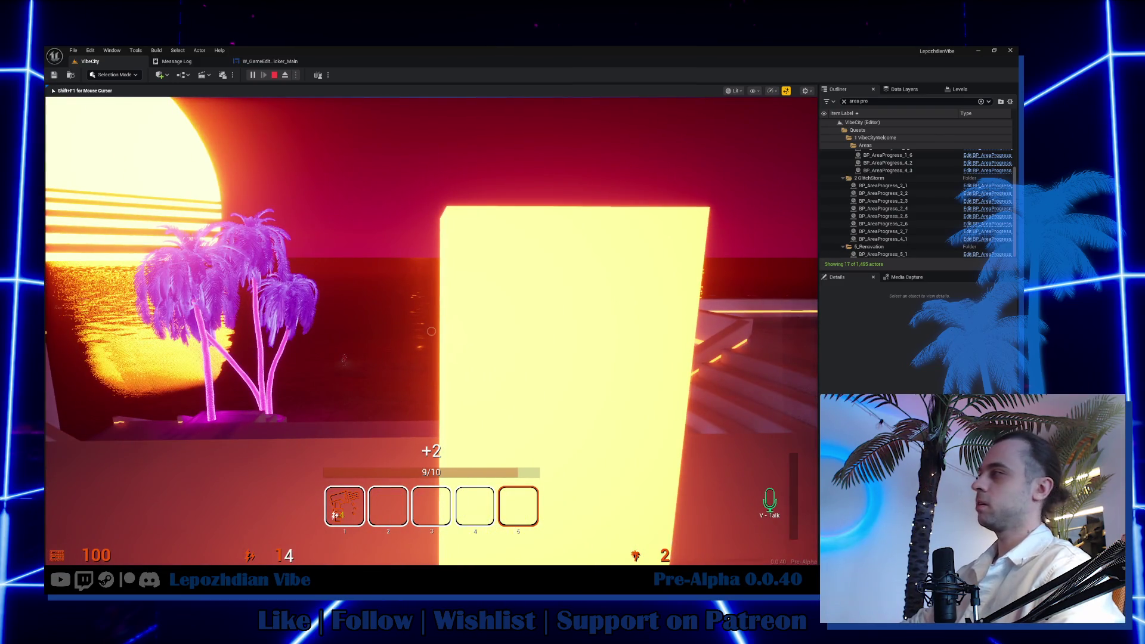
# Retry the Atmosphere Changer until it reports not enough energy, then turn away.
pyautogui.press('1')
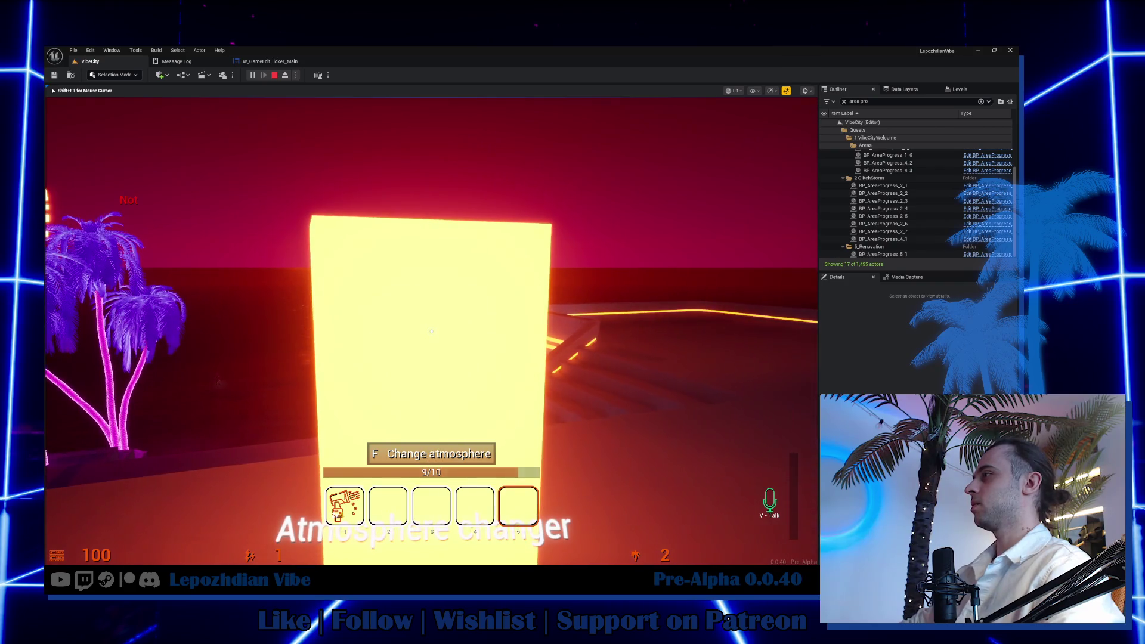
pyautogui.click(432, 332)
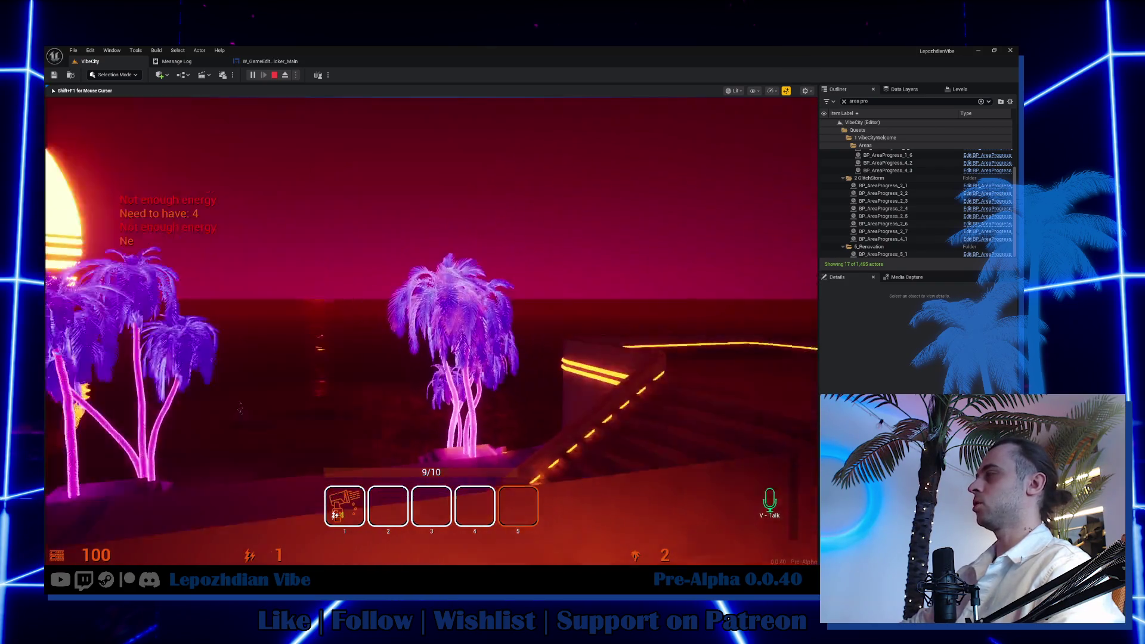
pyautogui.click(431, 332)
pyautogui.press('f')
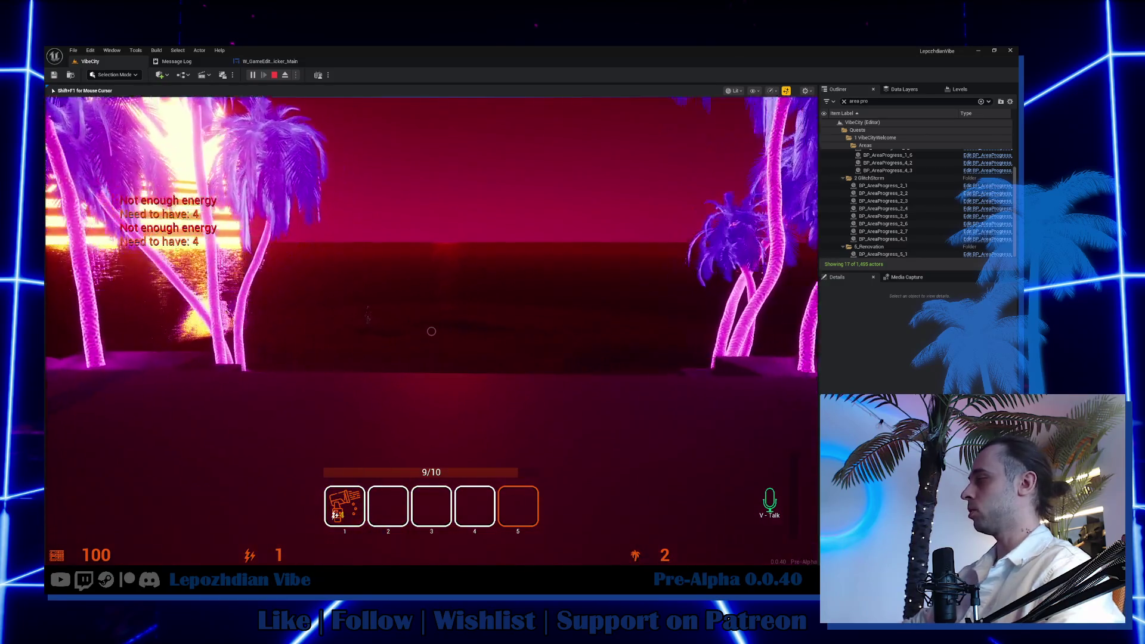
# Walk to the Vibe Assistant, choose Light The Fire and apply the pink flame colour.
pyautogui.press('w')
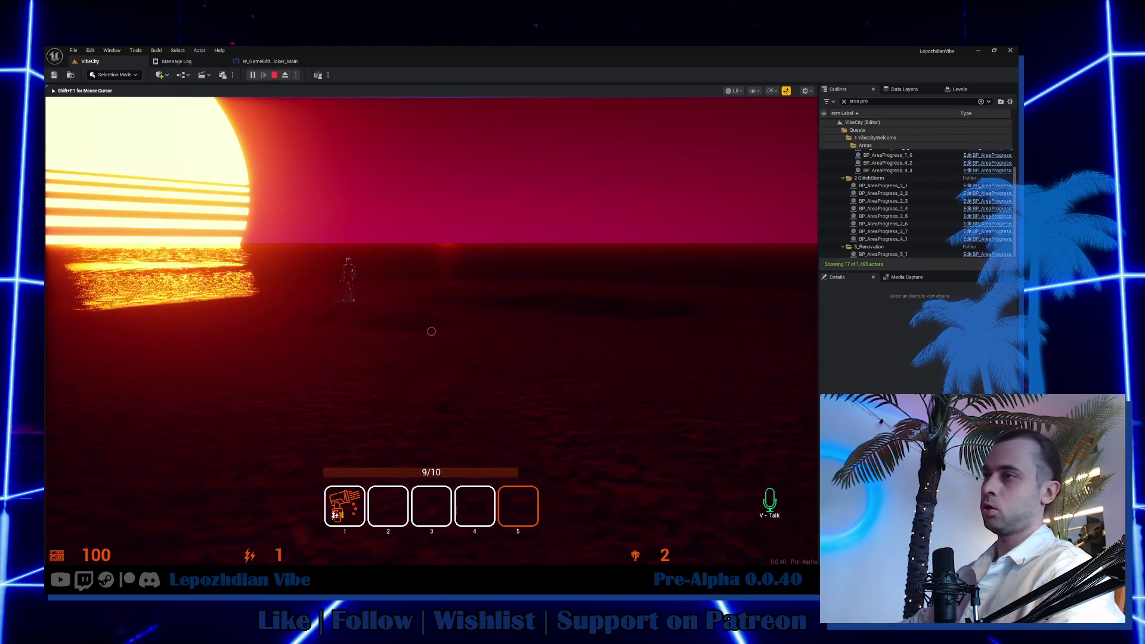
pyautogui.press('w')
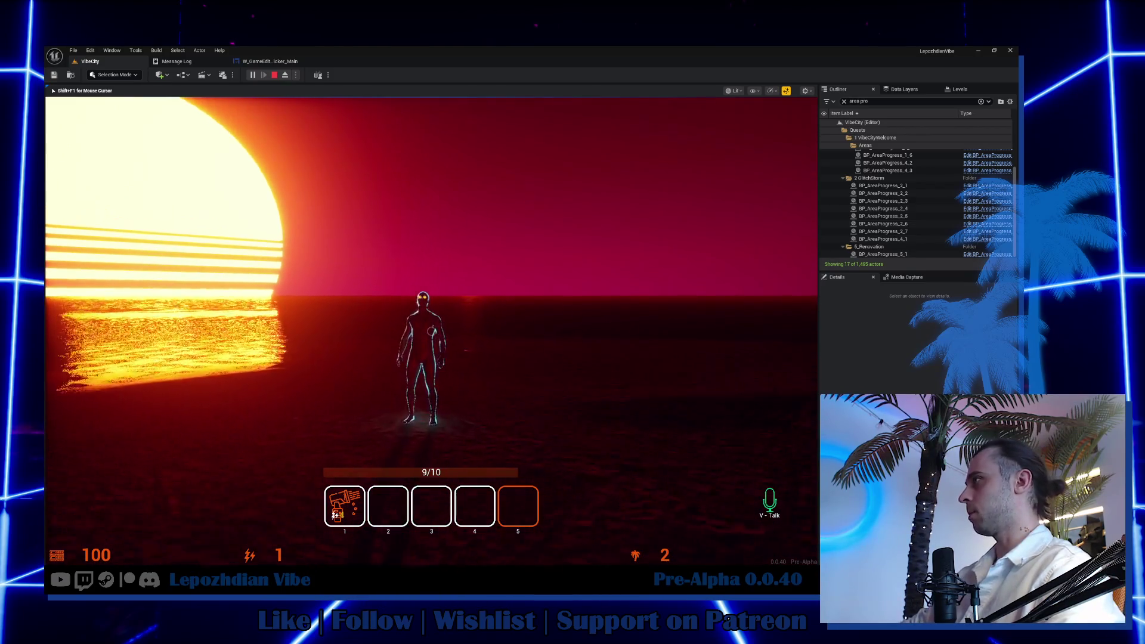
pyautogui.press('f')
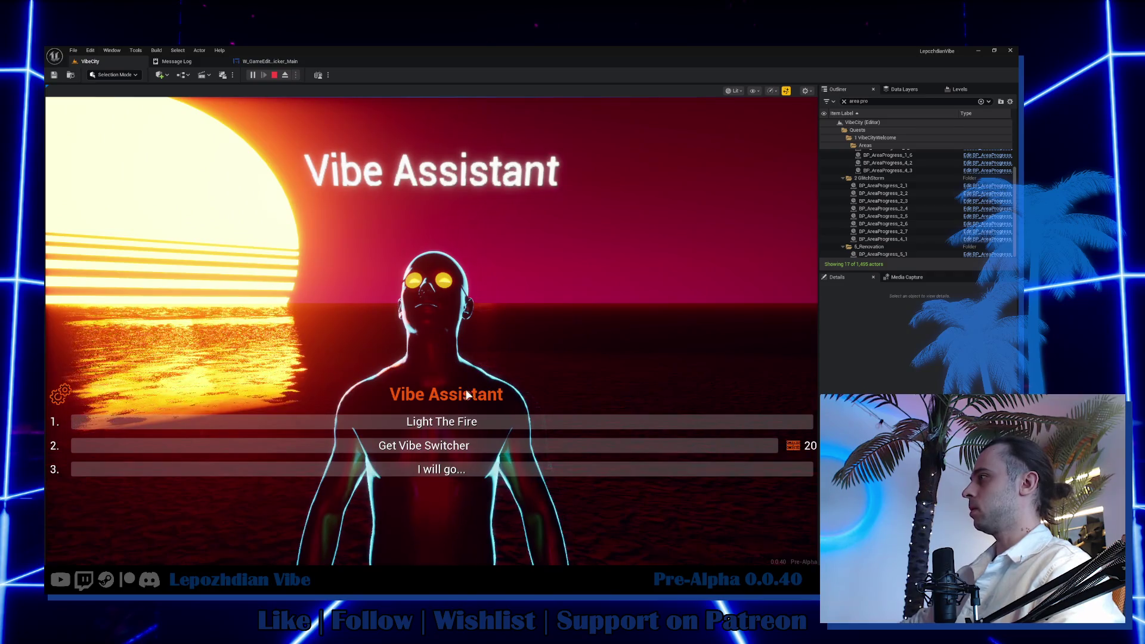
pyautogui.press('2')
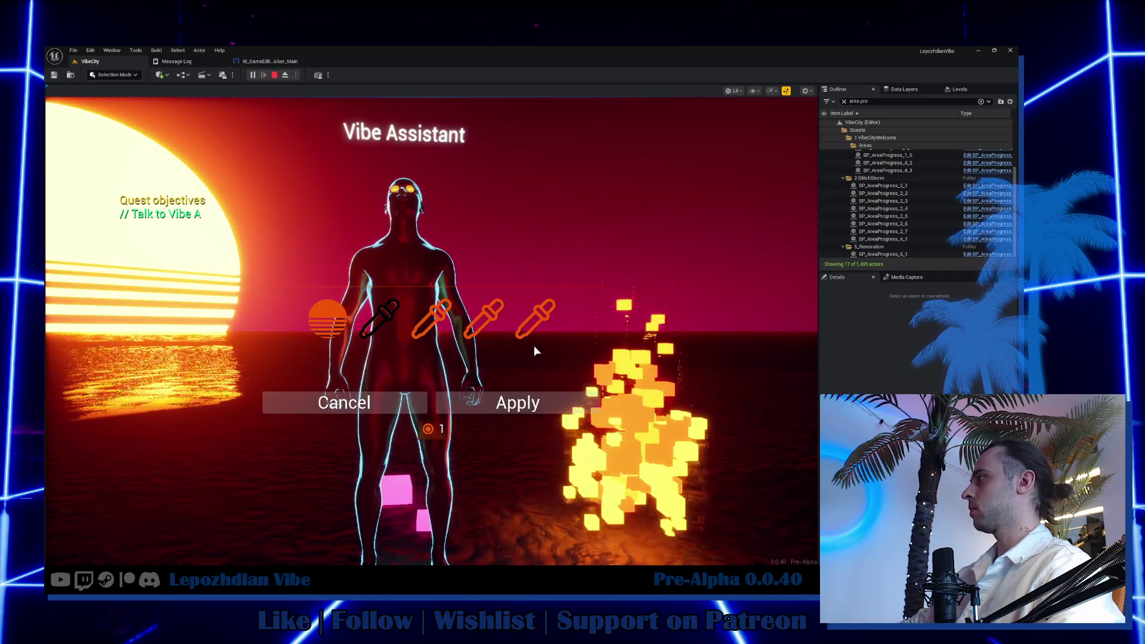
pyautogui.click(521, 323)
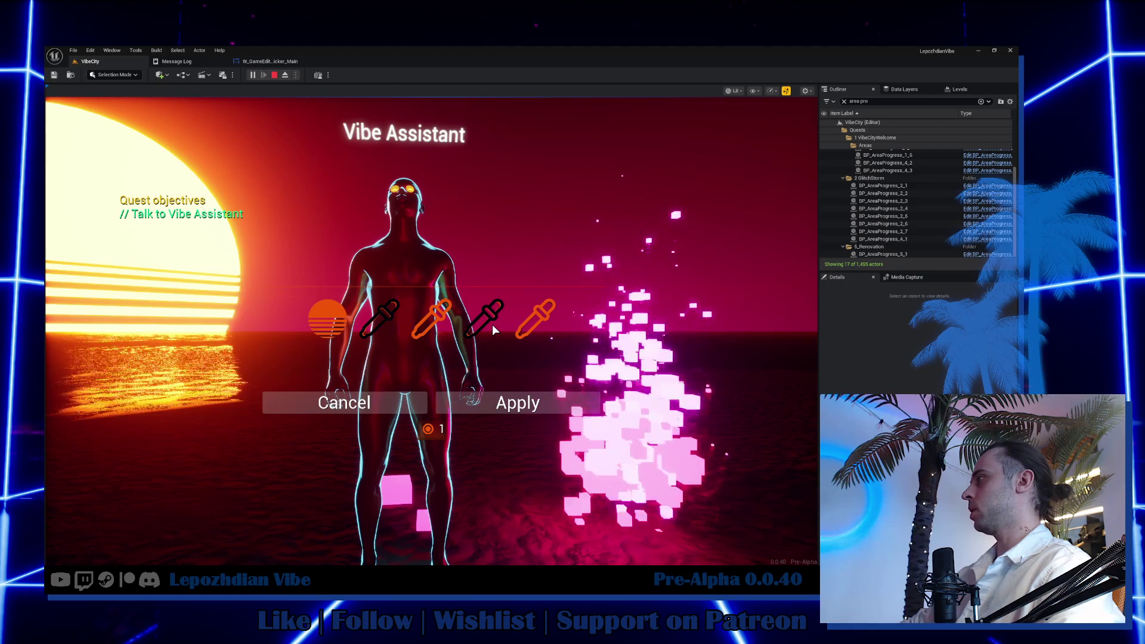
pyautogui.click(515, 400)
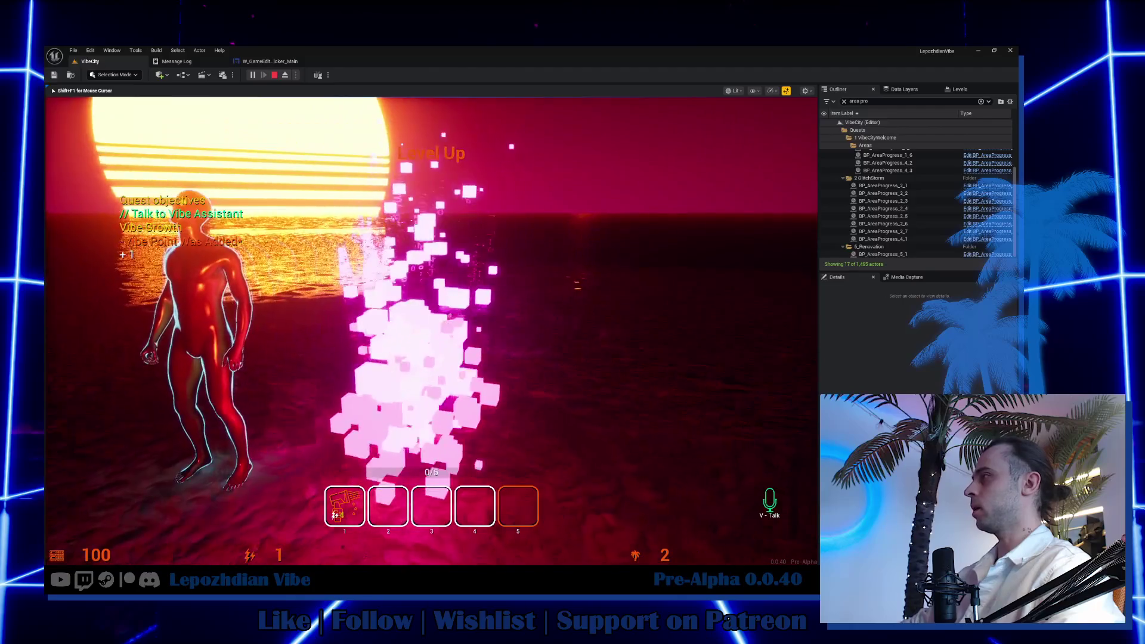
# Walk up to the pink fire, then head back to face the Vibe Assistant.
pyautogui.press('w')
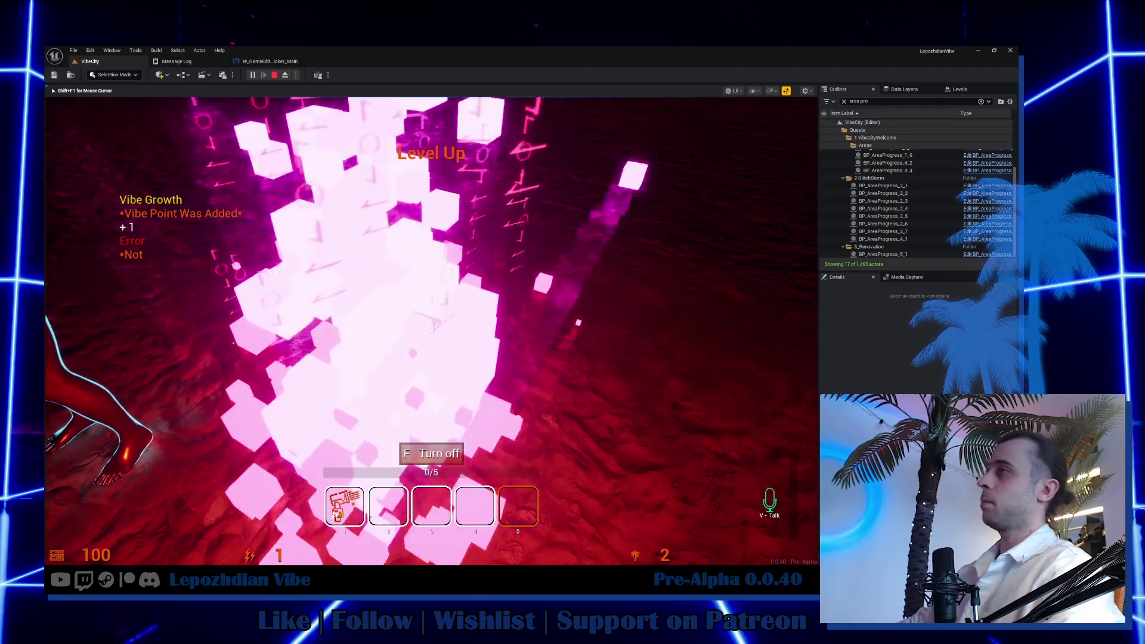
pyautogui.press('f')
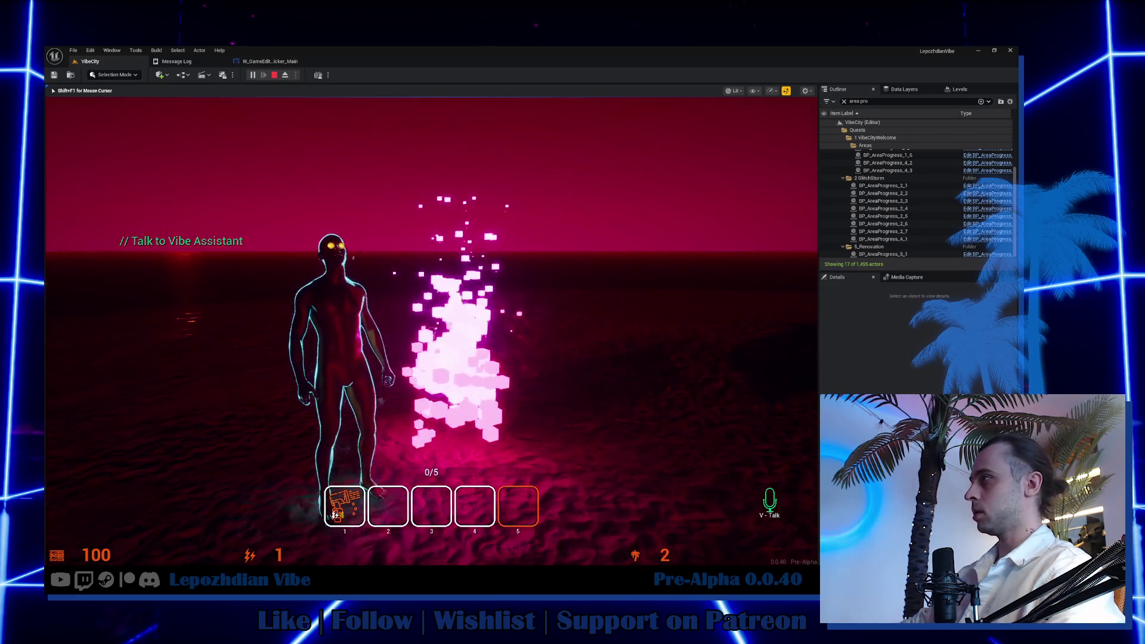
pyautogui.press('w')
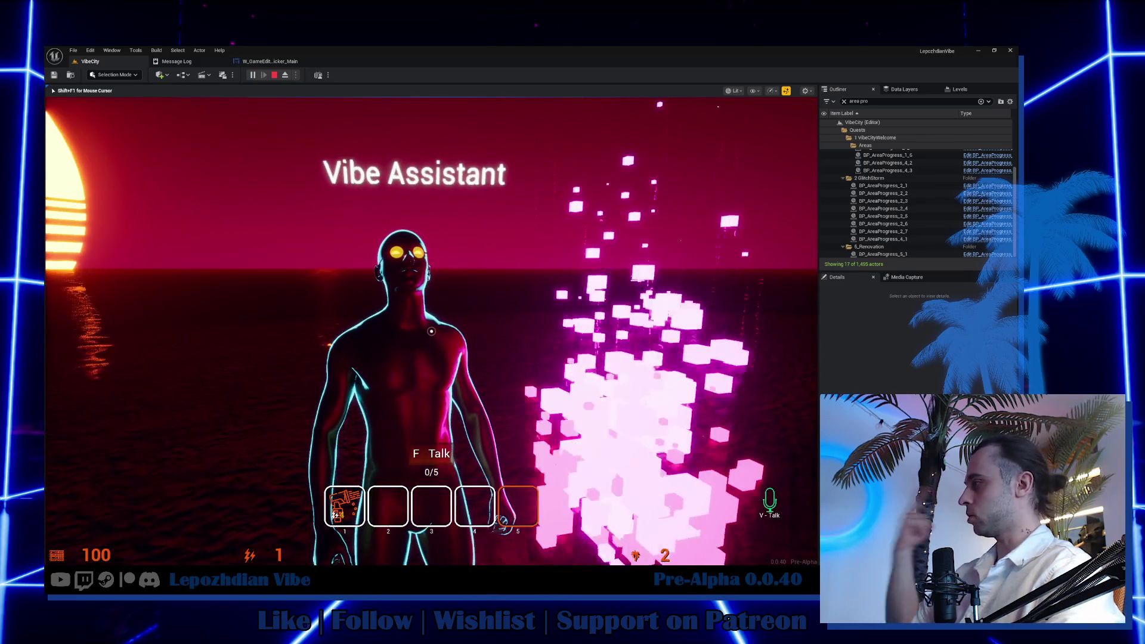
# Approach the Vibe Assistant, start the conversation and reply 'So Cool!'.
pyautogui.press('w')
pyautogui.press('f')
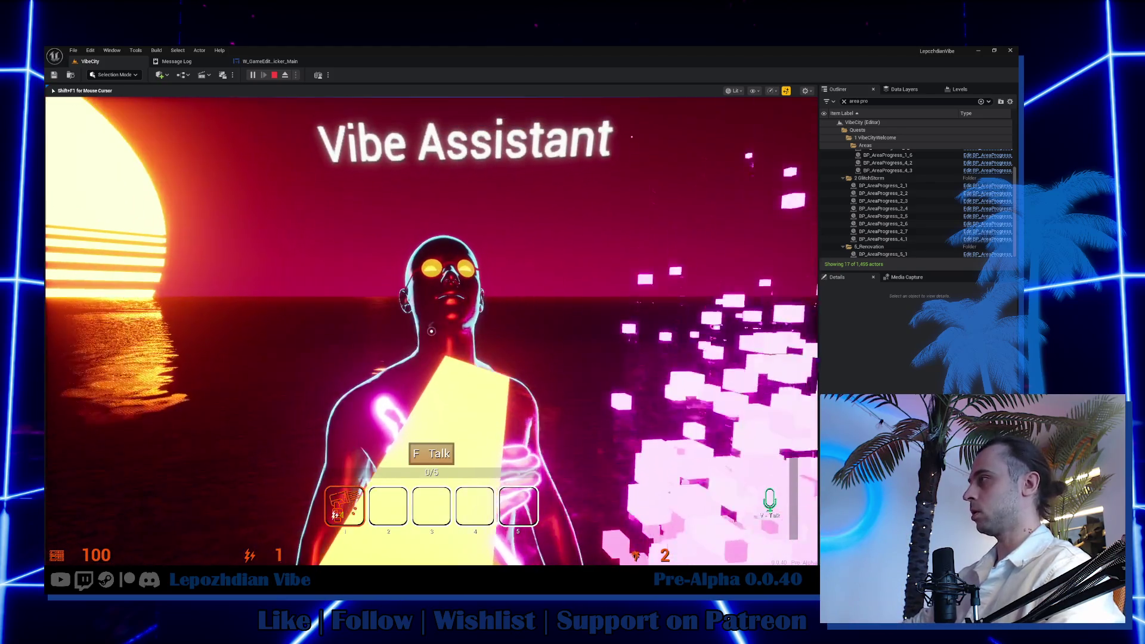
pyautogui.press('f')
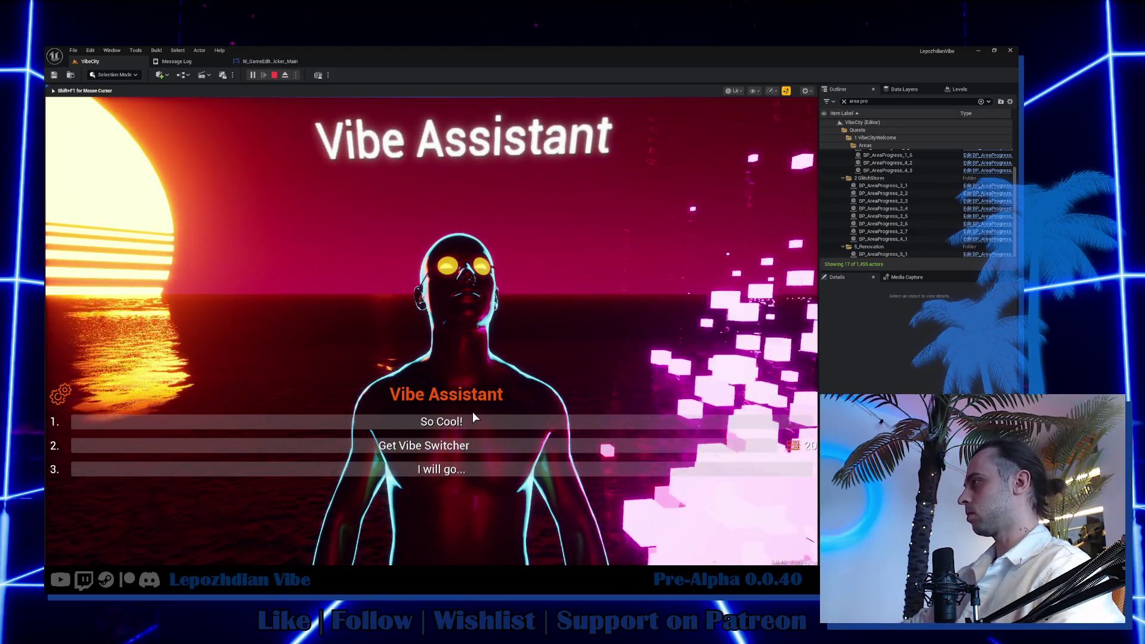
pyautogui.click(473, 418)
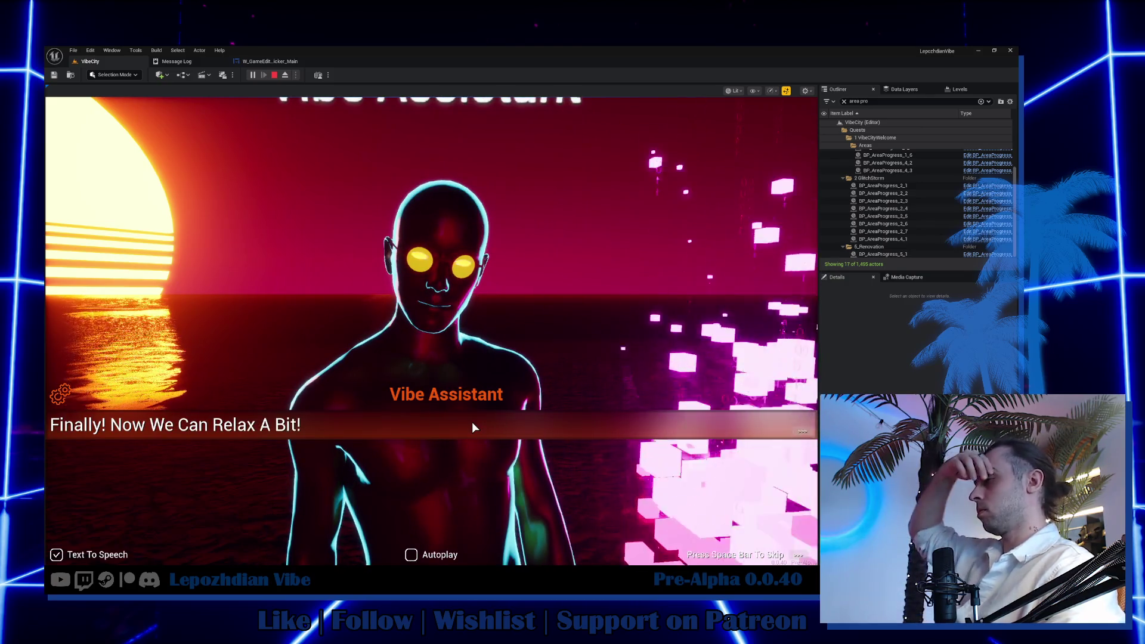
pyautogui.click(472, 423)
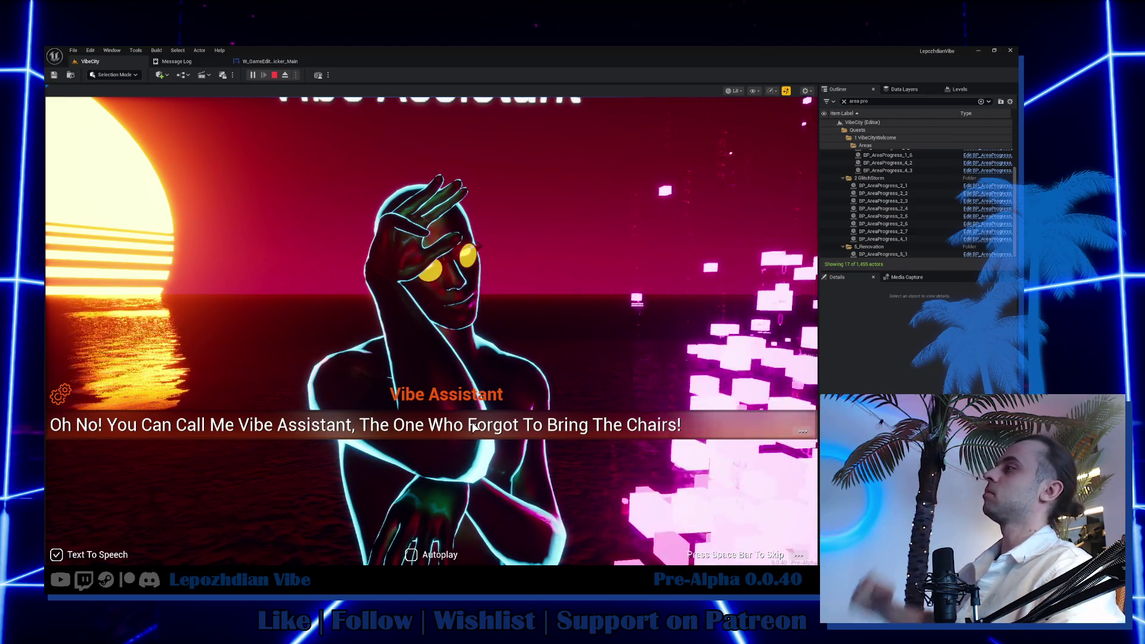
# Advance the lounger dialogue lines and leave the conversation to resume play.
pyautogui.click(472, 427)
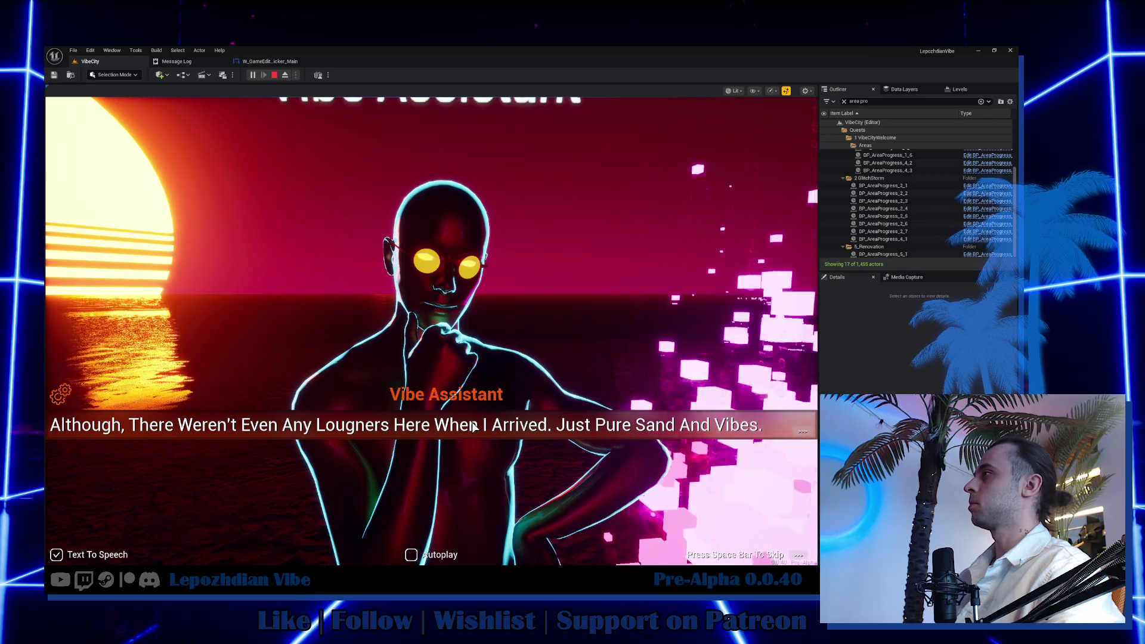
pyautogui.click(472, 427)
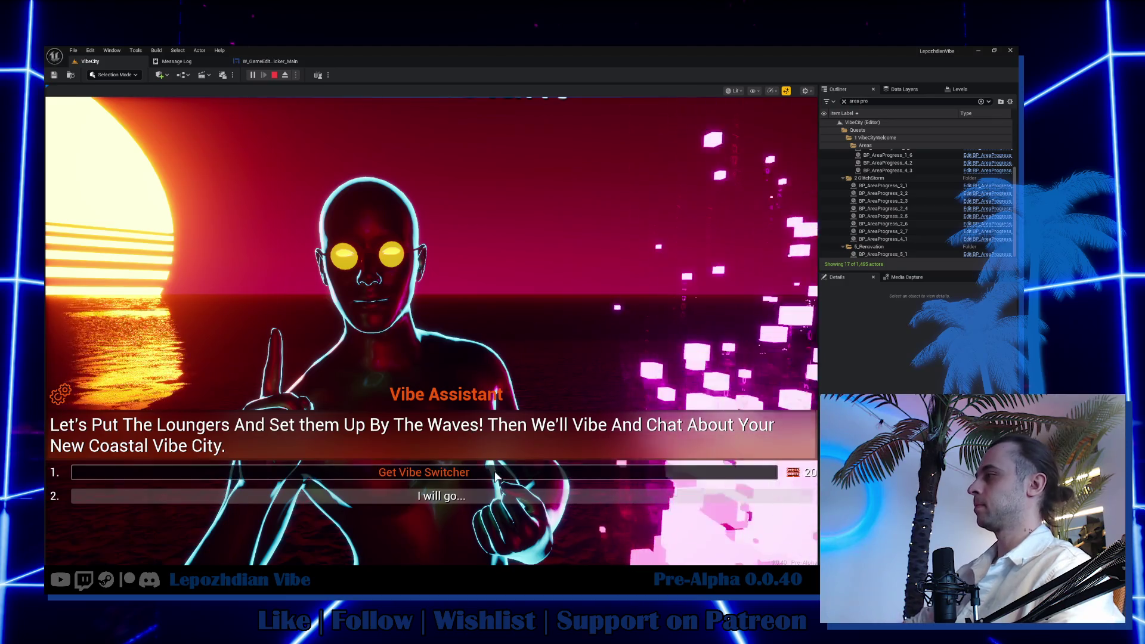
pyautogui.click(467, 490)
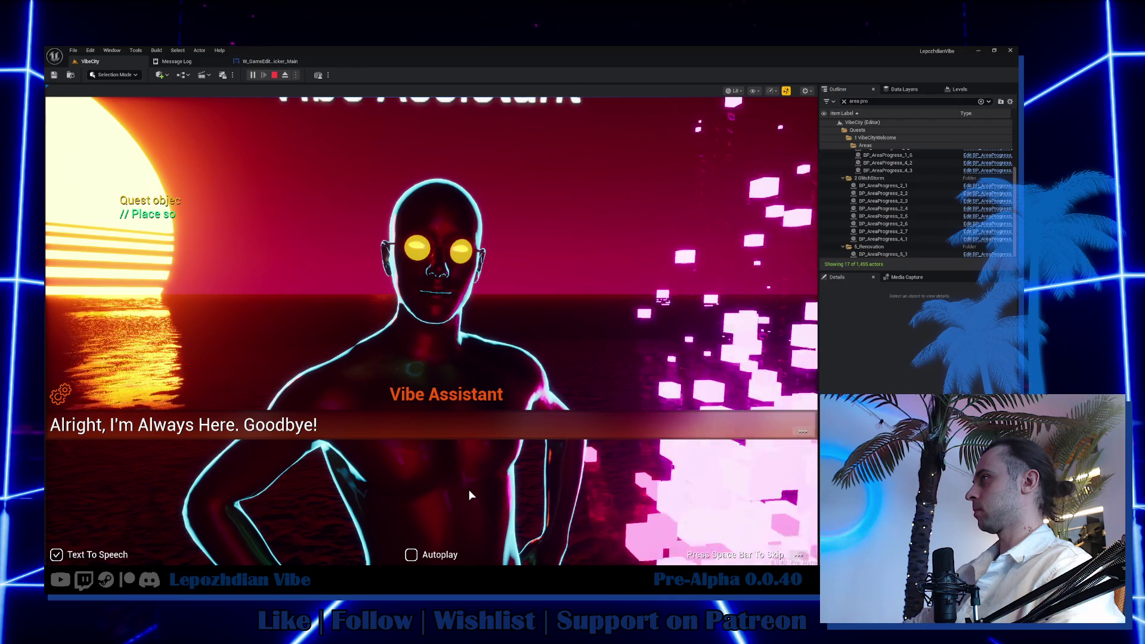
pyautogui.click(469, 489)
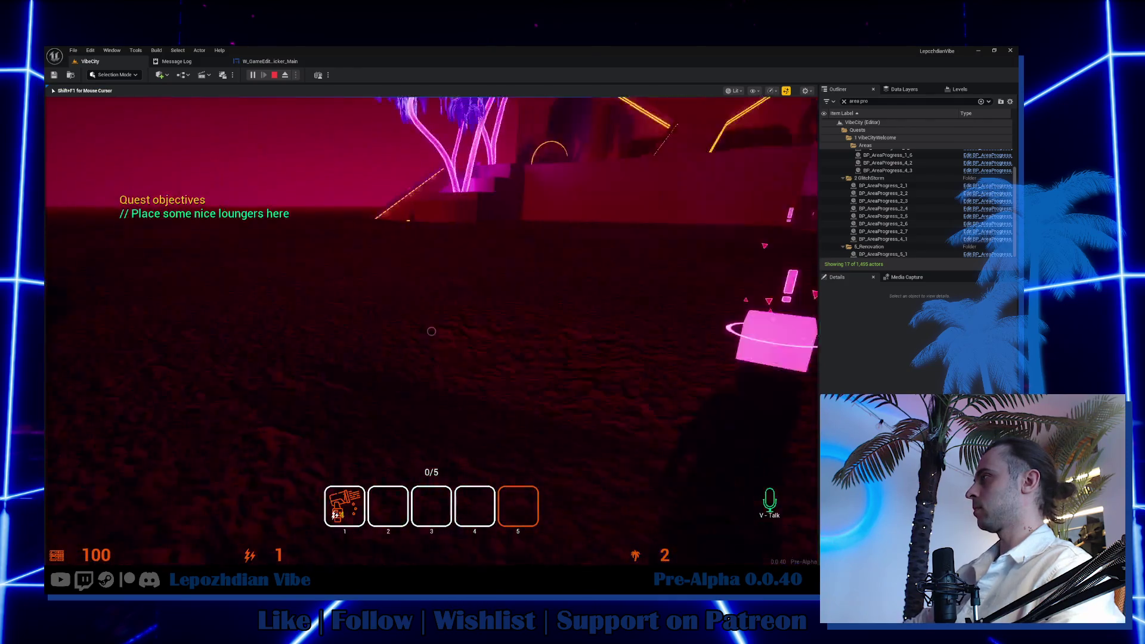
# Preview several lounger colour presets at the marker and confirm placing them in pink.
pyautogui.press('w')
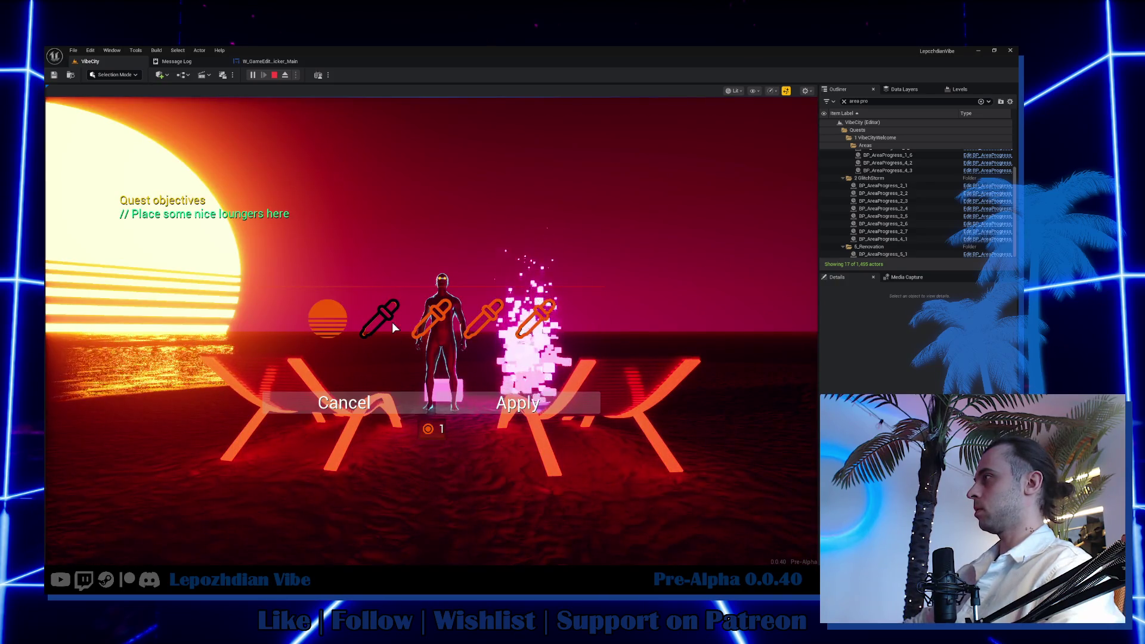
pyautogui.click(418, 314)
pyautogui.click(481, 319)
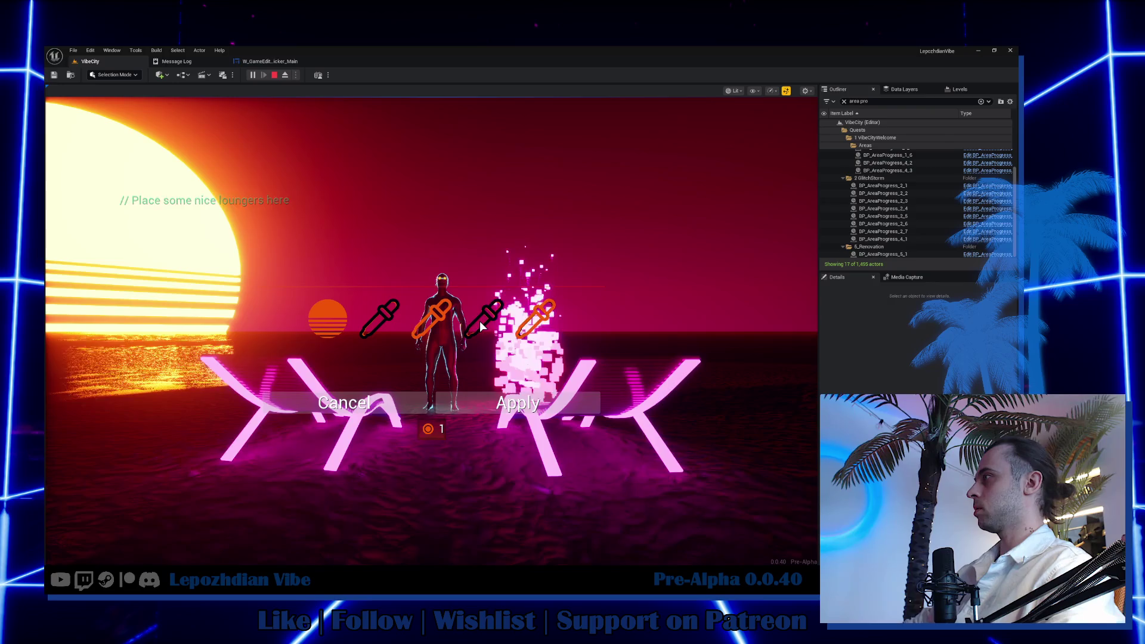
pyautogui.click(538, 319)
pyautogui.click(483, 318)
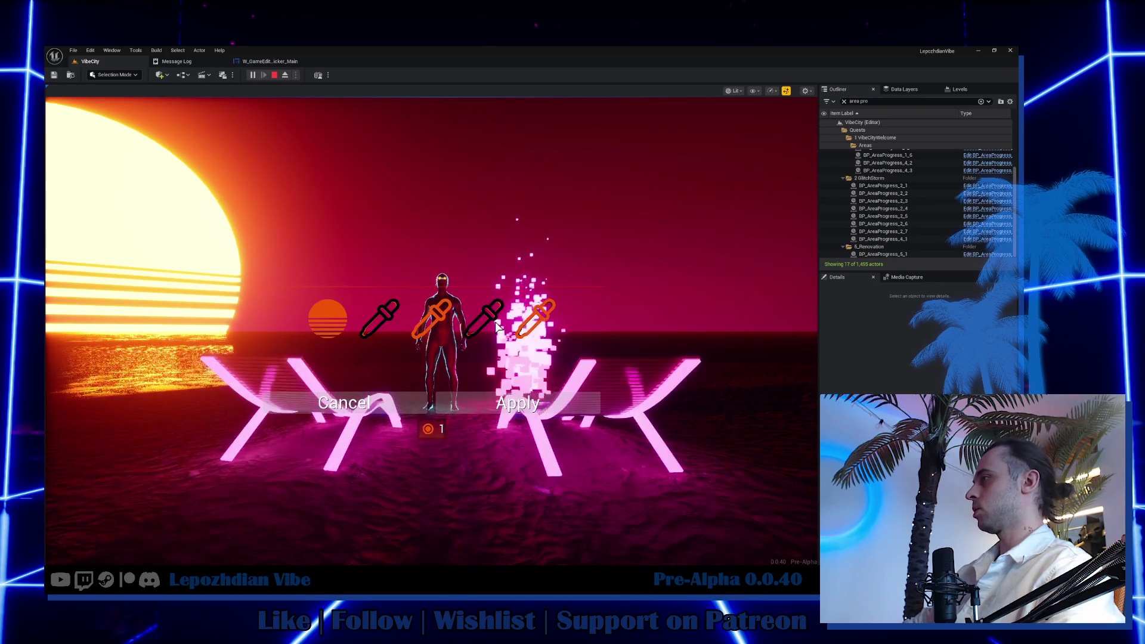
pyautogui.click(511, 407)
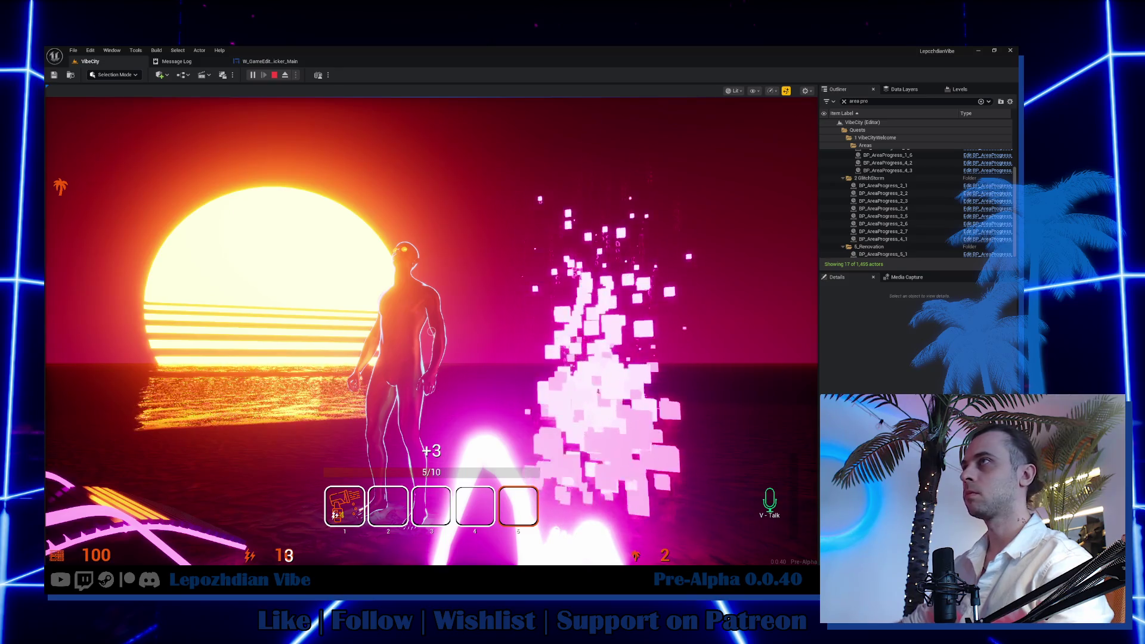
# Fire the beam at three quest objects, raising area progress to 7/10.
pyautogui.click(431, 331)
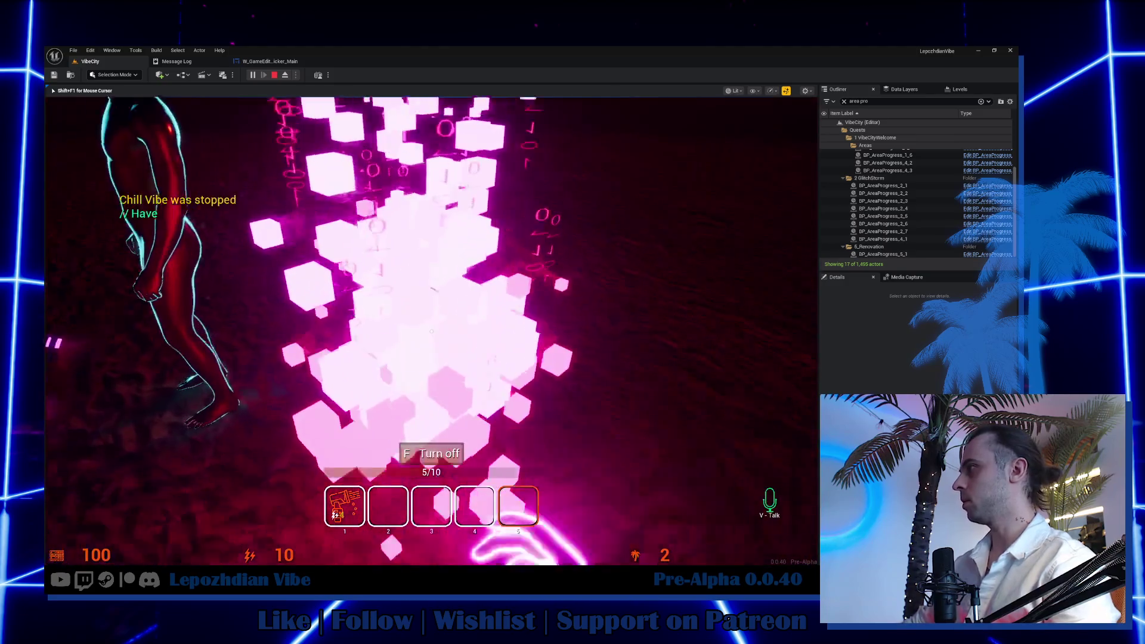
pyautogui.click(431, 331)
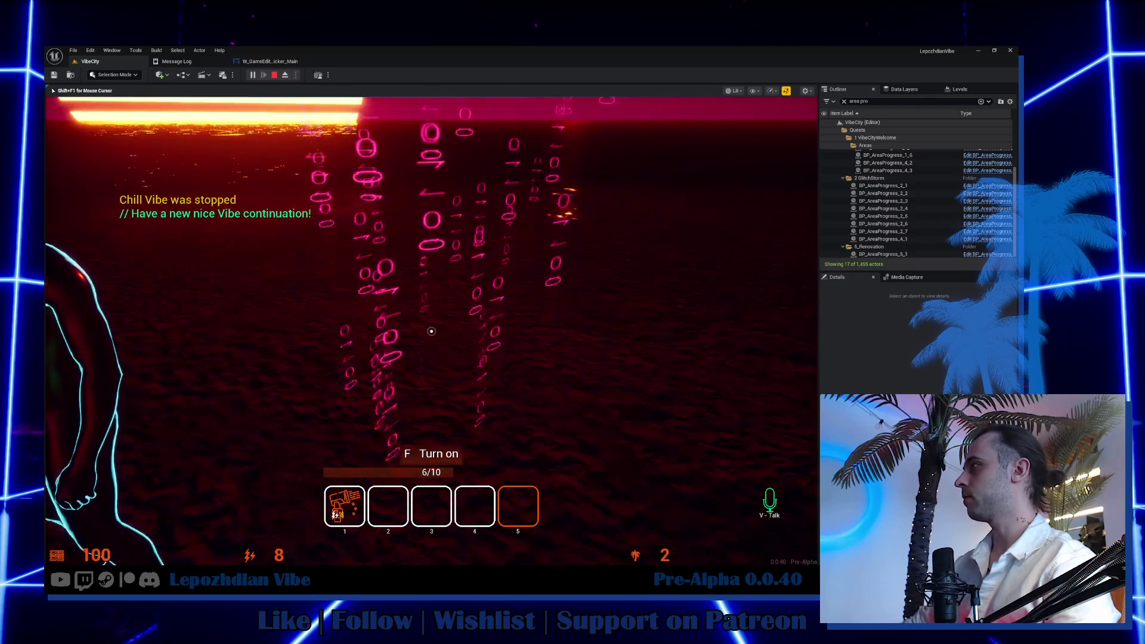
pyautogui.click(431, 331)
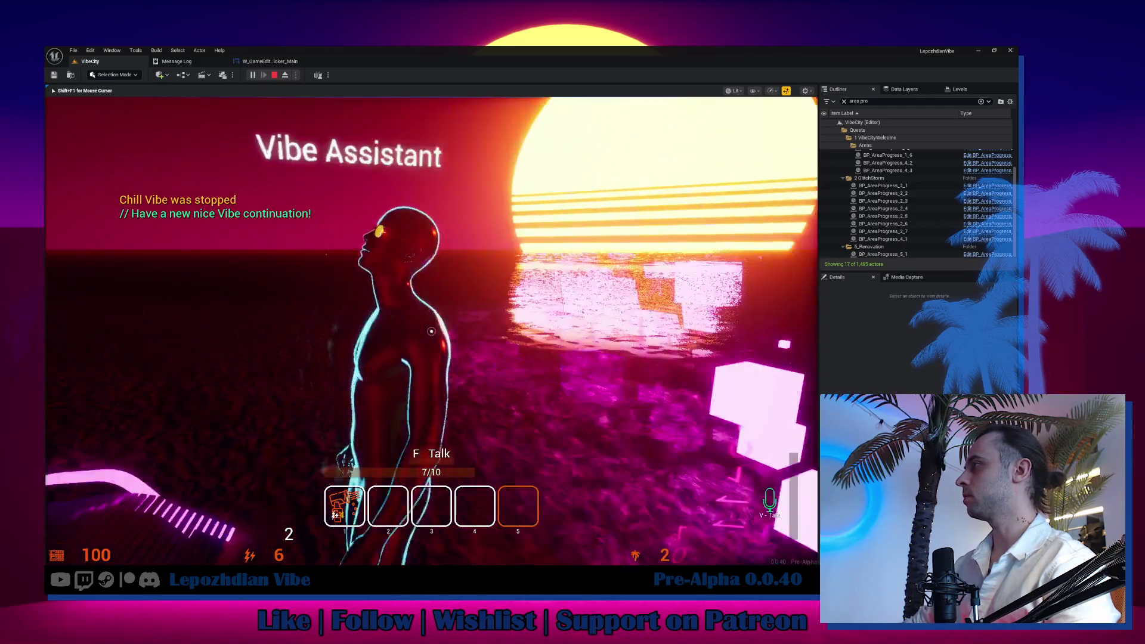
# Talk with the Vibe Assistant through the palm-planting lines and say goodbye.
pyautogui.press('f')
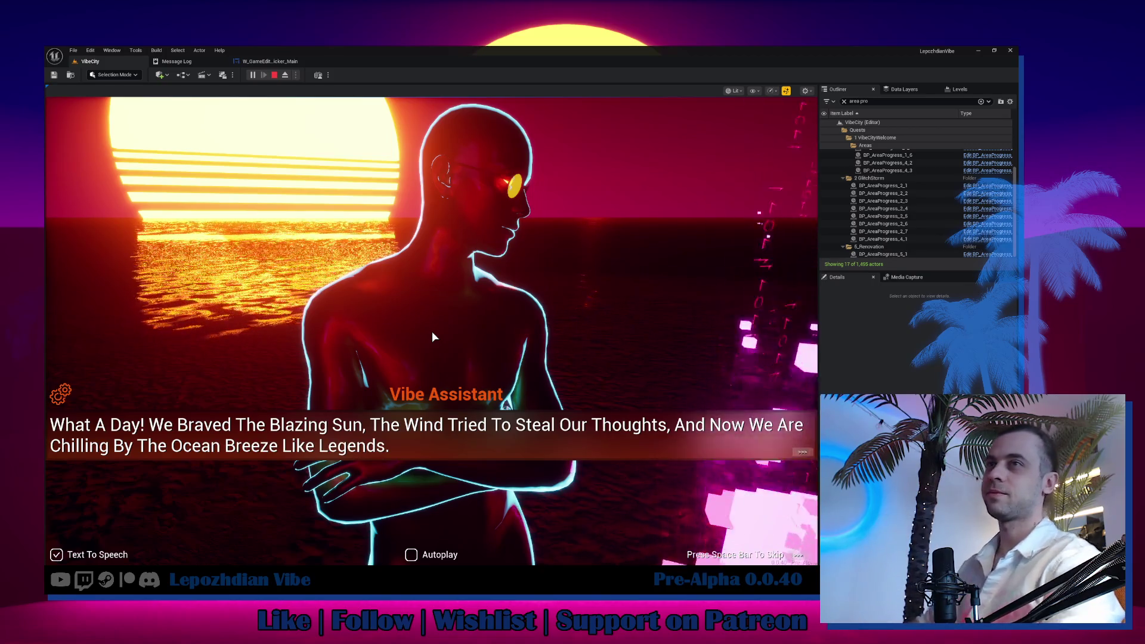
pyautogui.press('space')
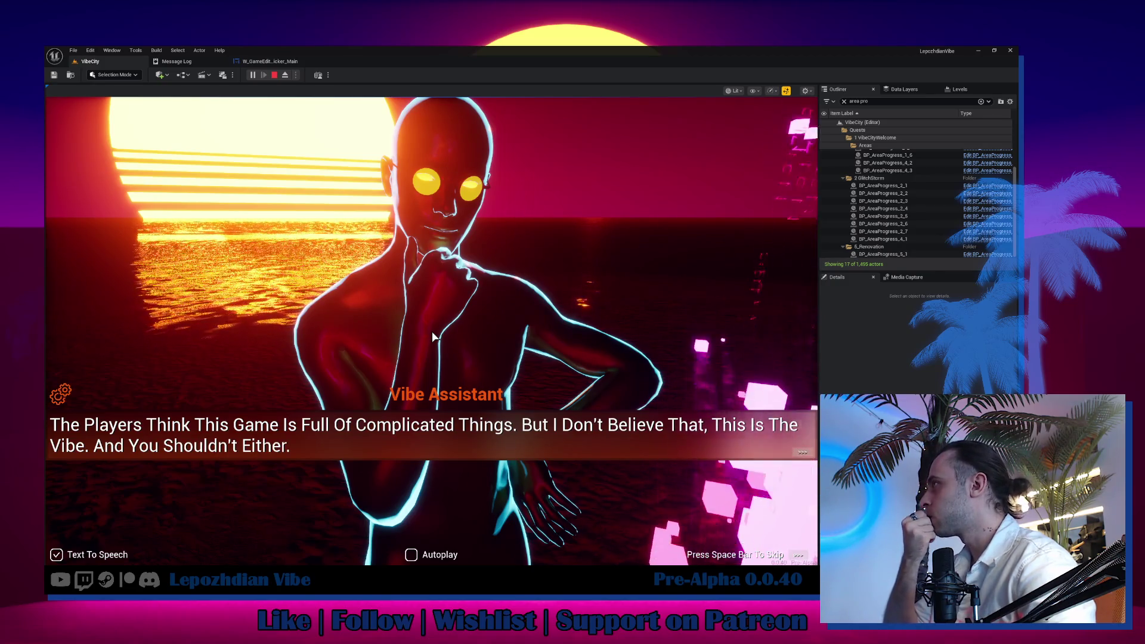
pyautogui.press('space')
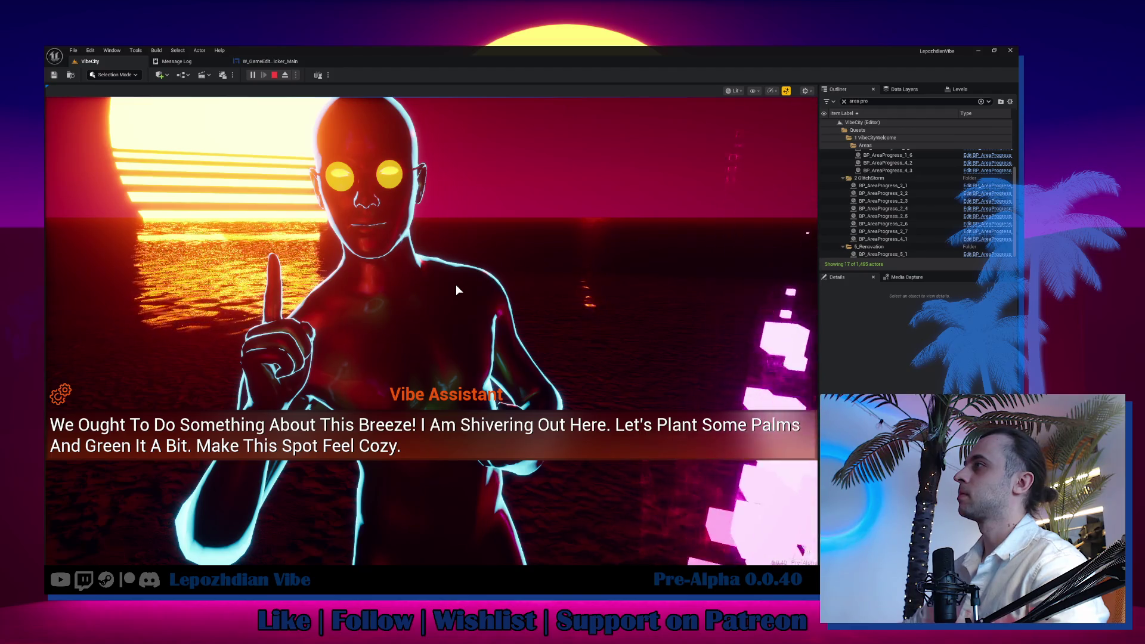
pyautogui.click(476, 496)
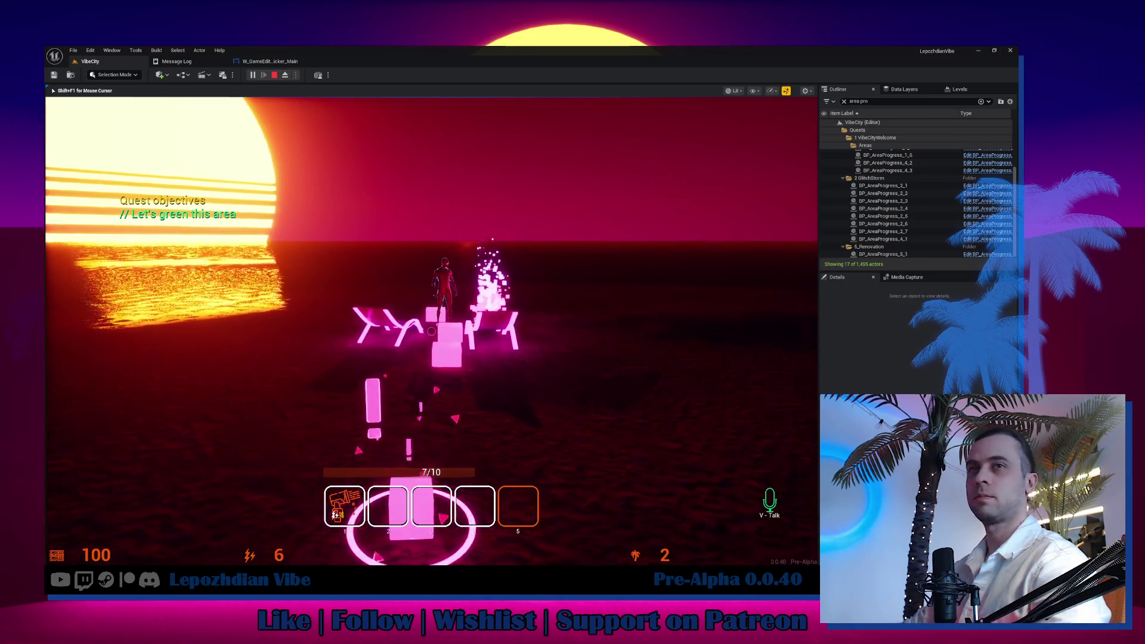
# Start placing palms and preview glowing orange, white-purple and pink presets.
pyautogui.press('e')
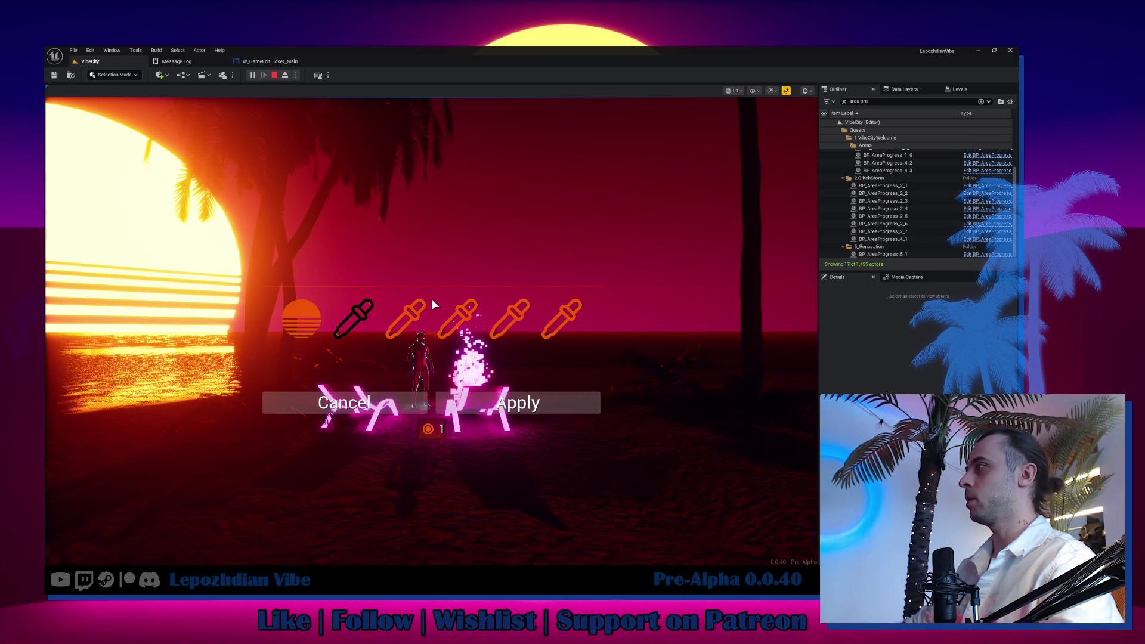
pyautogui.click(409, 315)
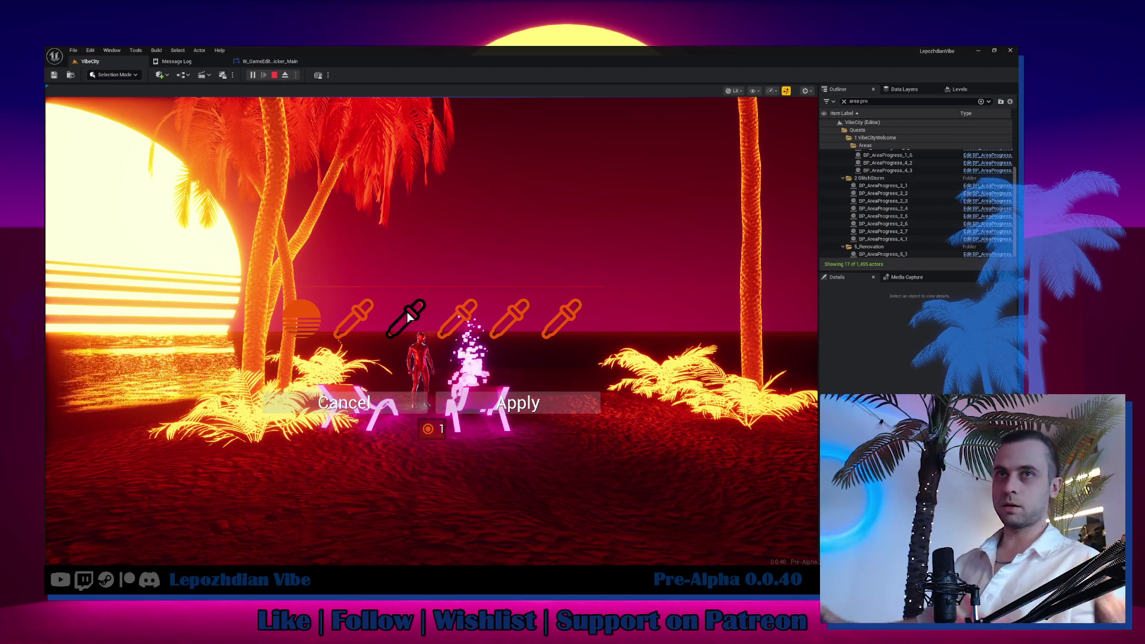
pyautogui.click(408, 315)
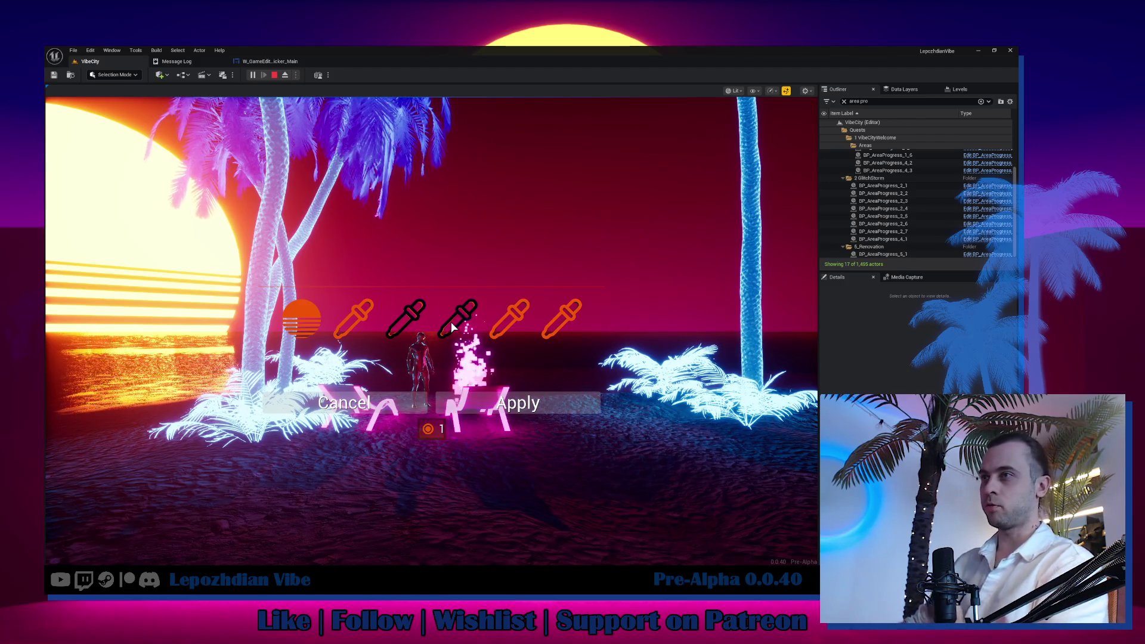
pyautogui.click(500, 323)
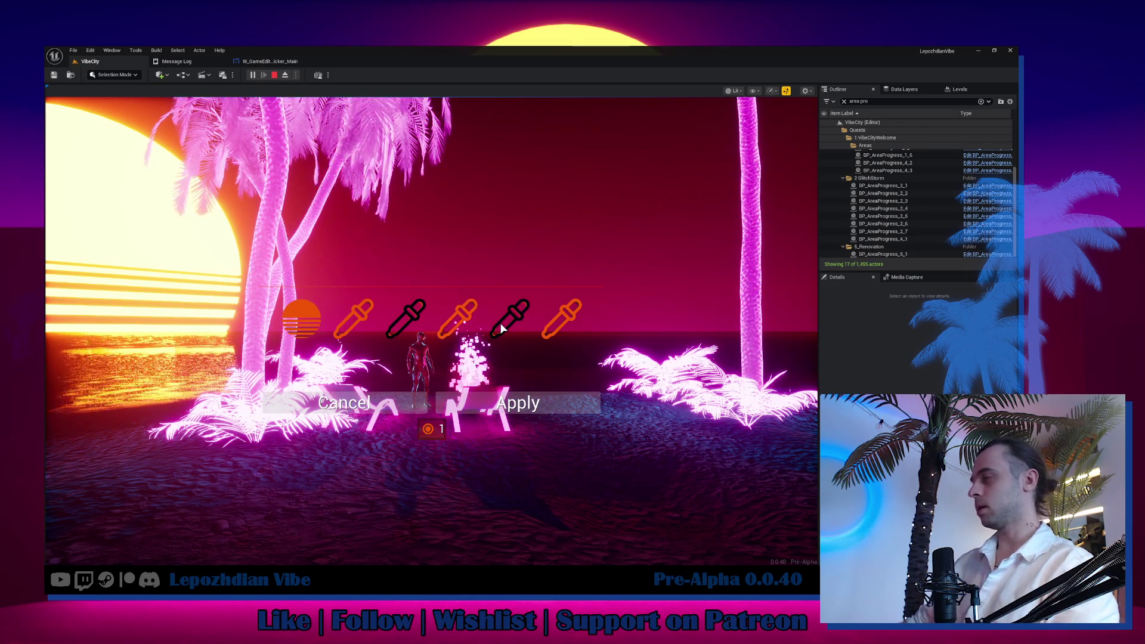
# Try green and dark presets, return to glowing orange and bring up custom colour settings.
pyautogui.click(544, 323)
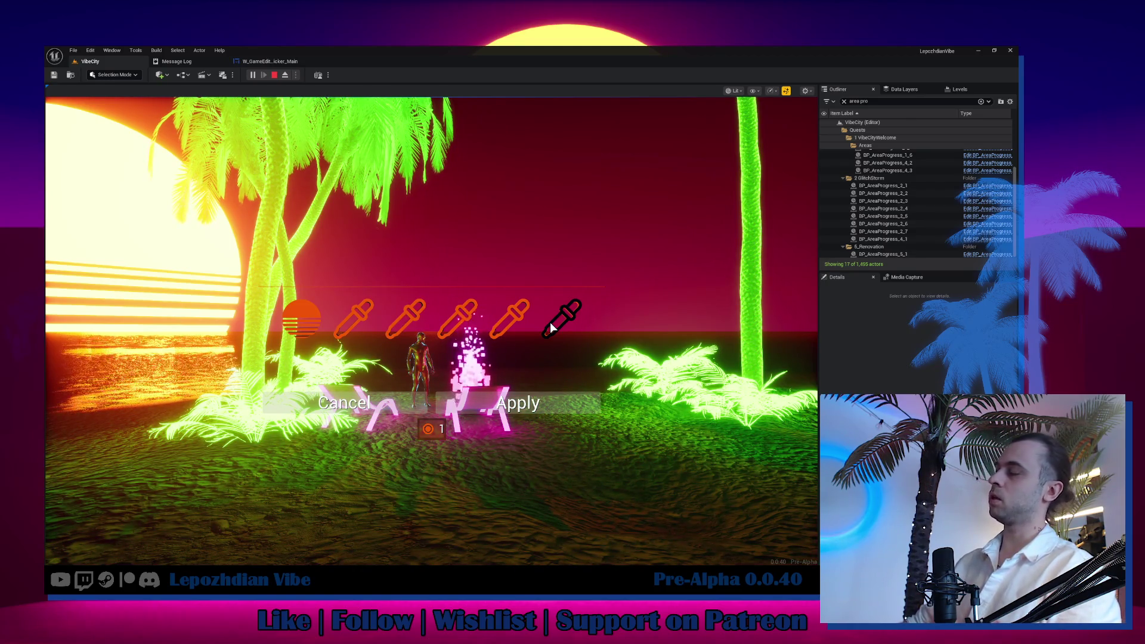
pyautogui.click(549, 322)
pyautogui.click(403, 315)
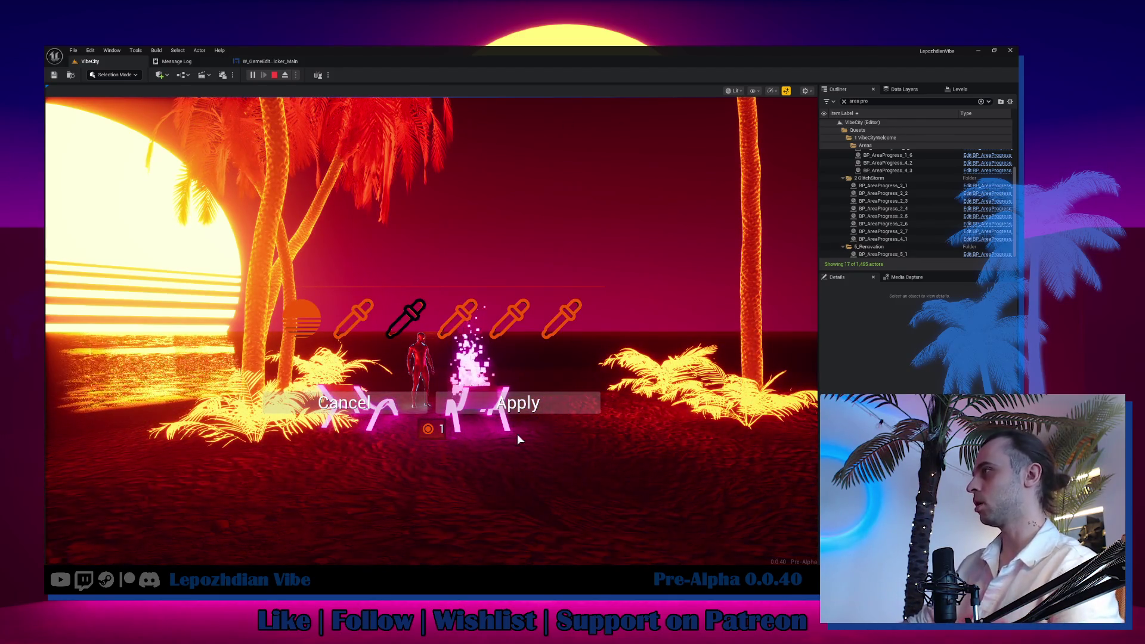
pyautogui.click(306, 313)
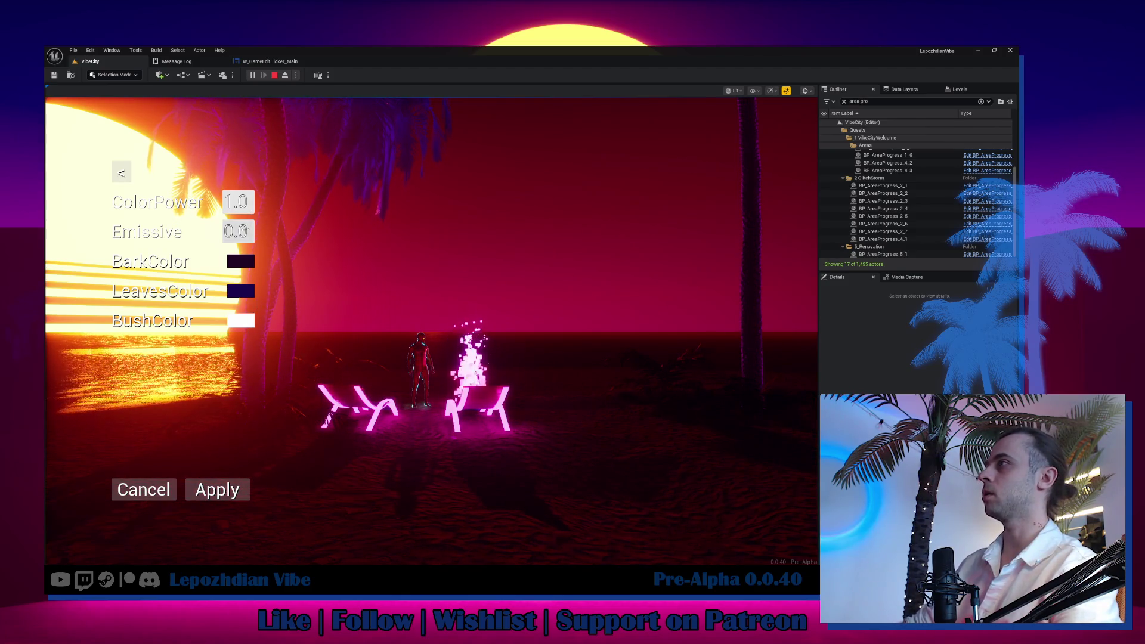
# Raise Emissive glow, set BushColor to magenta pink and lower ColorPower.
pyautogui.moveTo(236, 231)
pyautogui.mouseDown()
pyautogui.moveTo(296, 232)
pyautogui.moveTo(215, 232)
pyautogui.mouseUp()
pyautogui.click(241, 322)
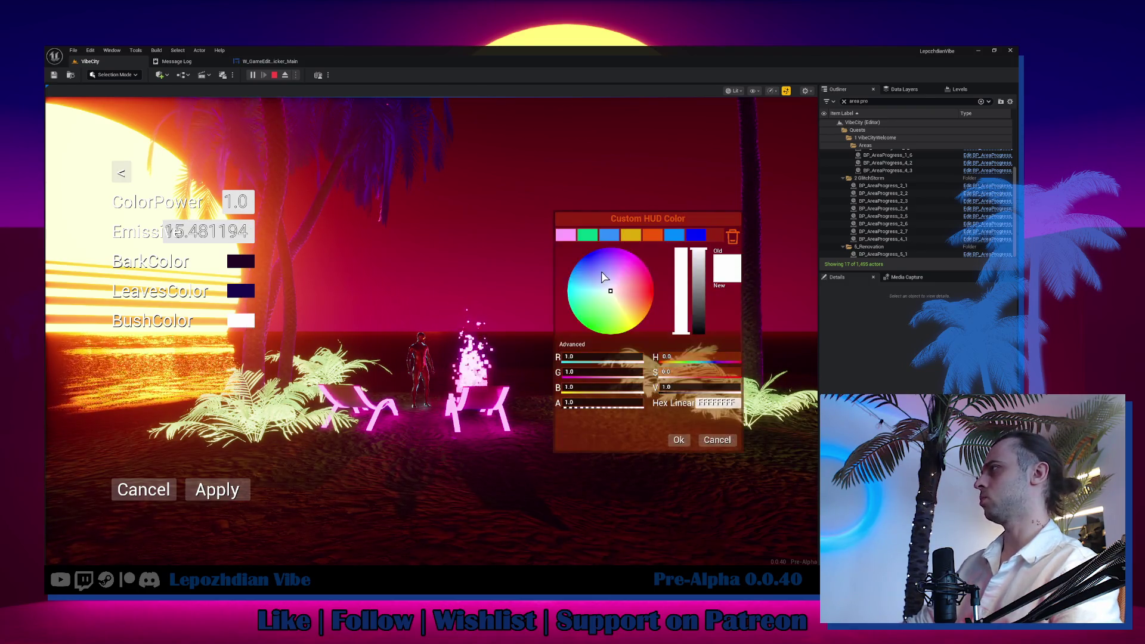
pyautogui.moveTo(631, 285); pyautogui.dragTo(645, 266)
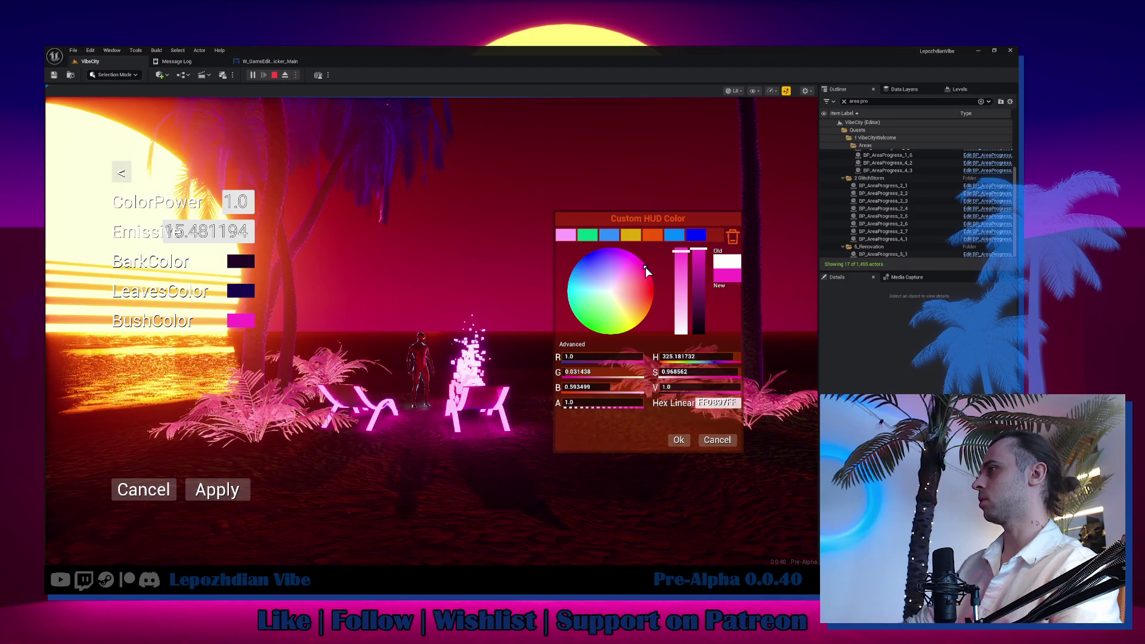
pyautogui.click(680, 439)
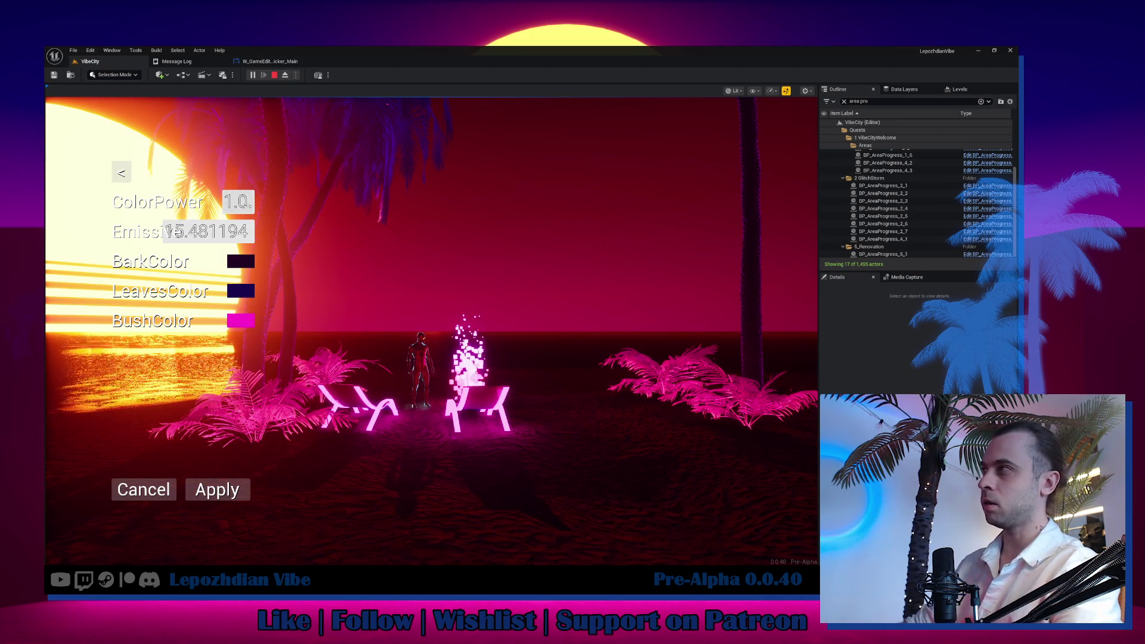
pyautogui.moveTo(235, 201)
pyautogui.mouseDown()
pyautogui.moveTo(141, 202)
pyautogui.moveTo(220, 202)
pyautogui.mouseUp()
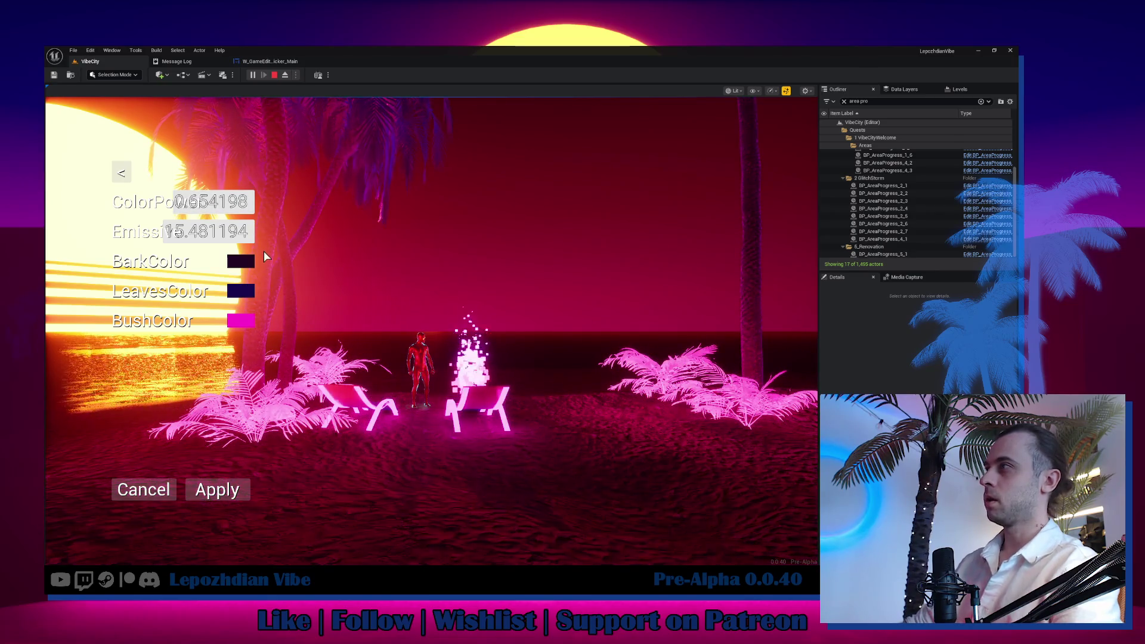
# Set LeavesColor to blue-purple, then begin choosing a new BarkColor.
pyautogui.click(240, 290)
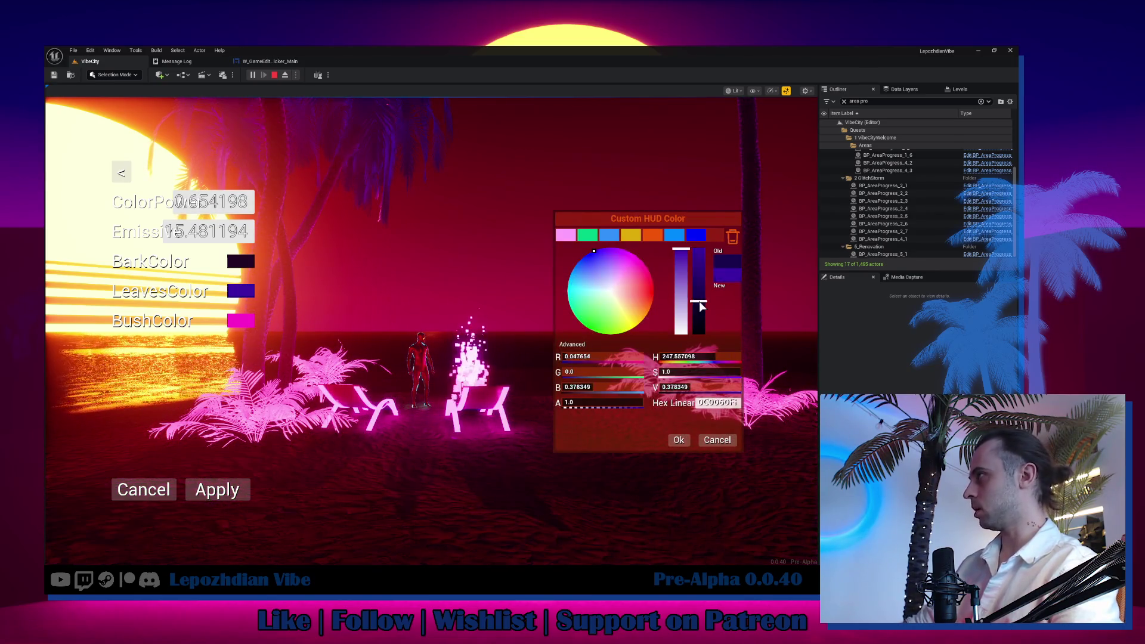
pyautogui.click(697, 234)
pyautogui.click(678, 440)
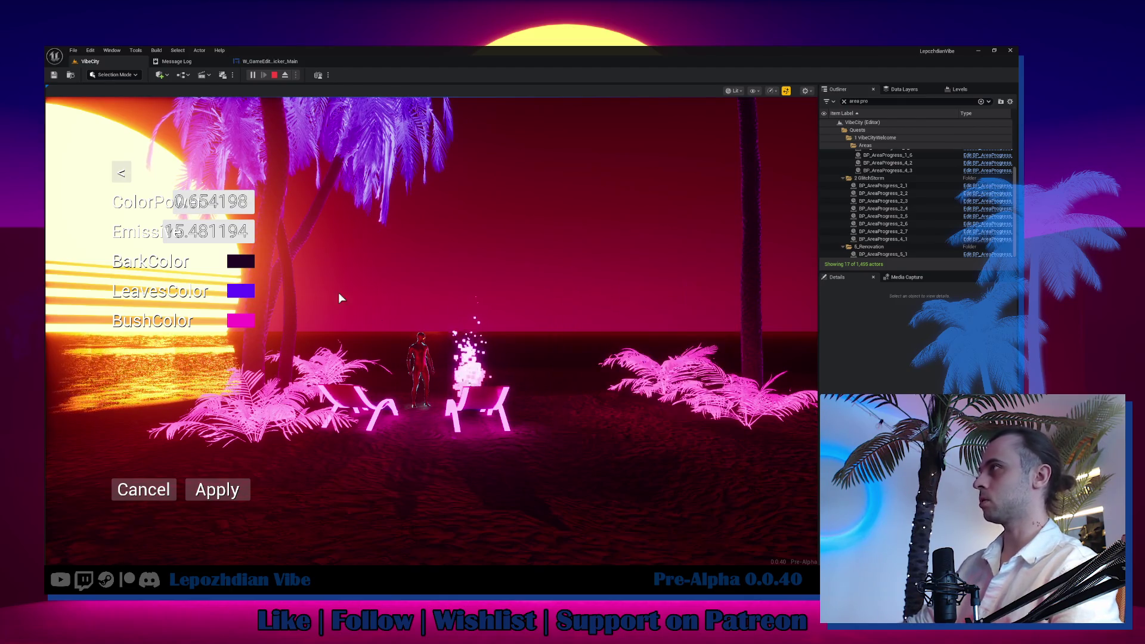
pyautogui.click(238, 265)
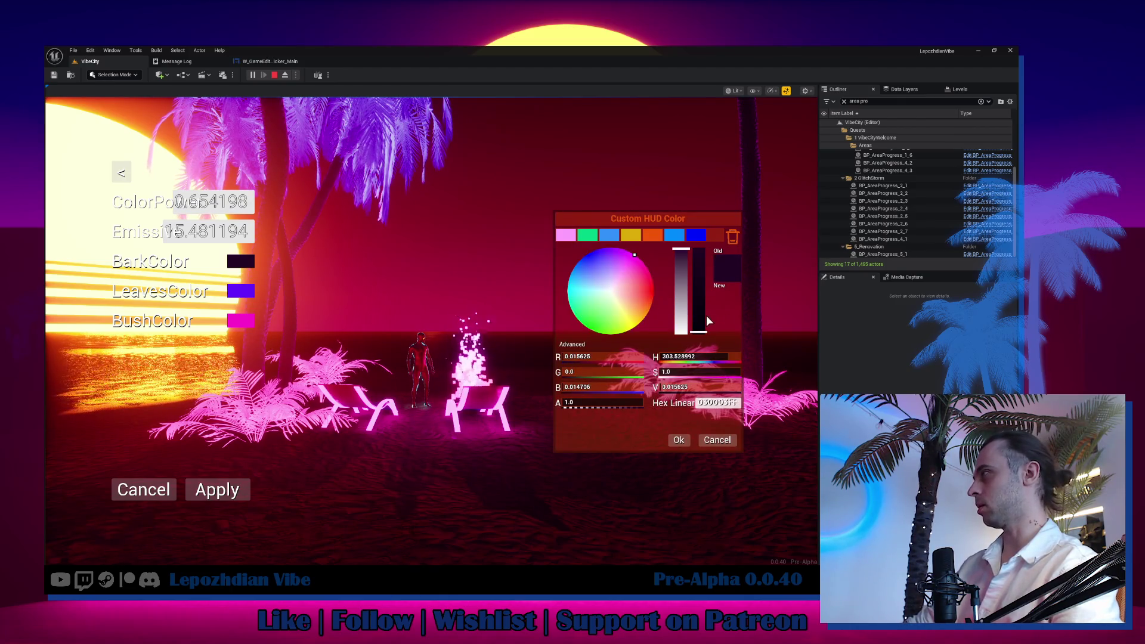